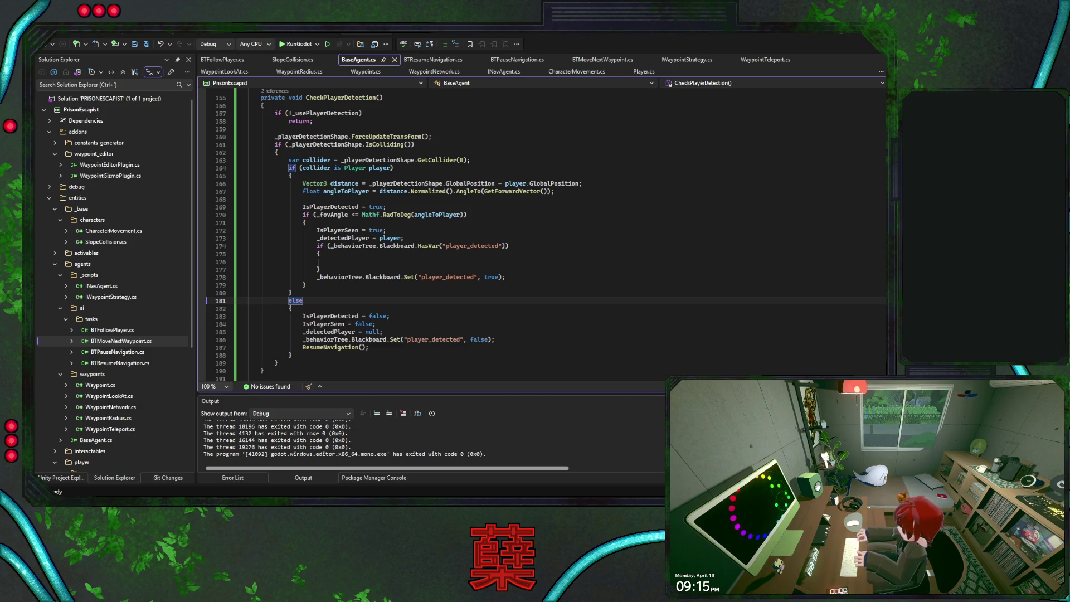
Leave the empty HasVar("player_detected") block in CheckPlayerDetection and switch to the Godot editor
click(320, 269)
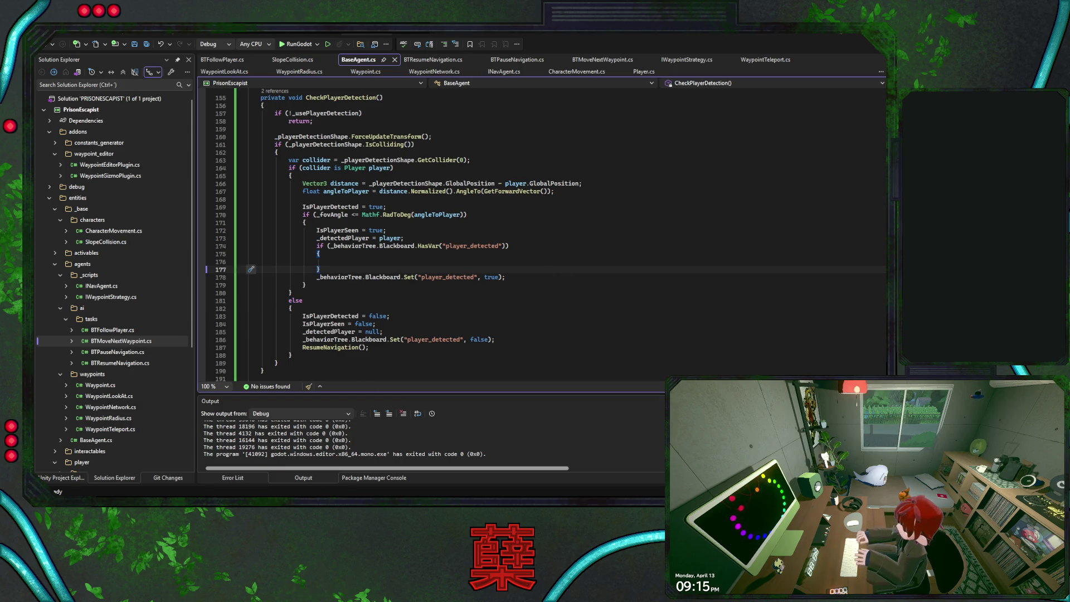
key(alt+Tab)
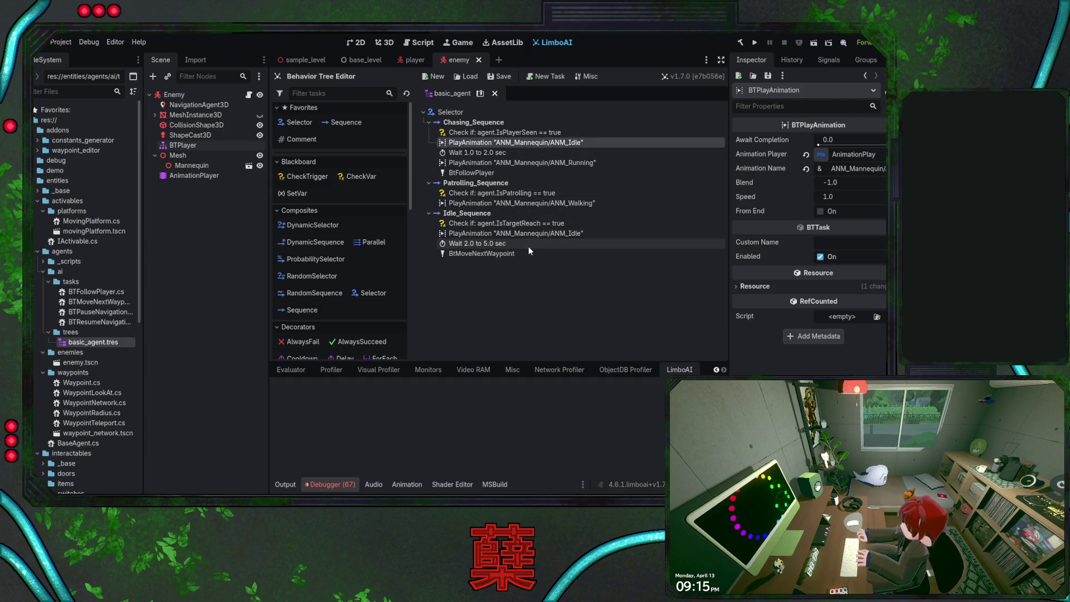
Copy the 'Check if: agent.IsTargetReach' task from Idle_Sequence into Chasing_Sequence
click(530, 225)
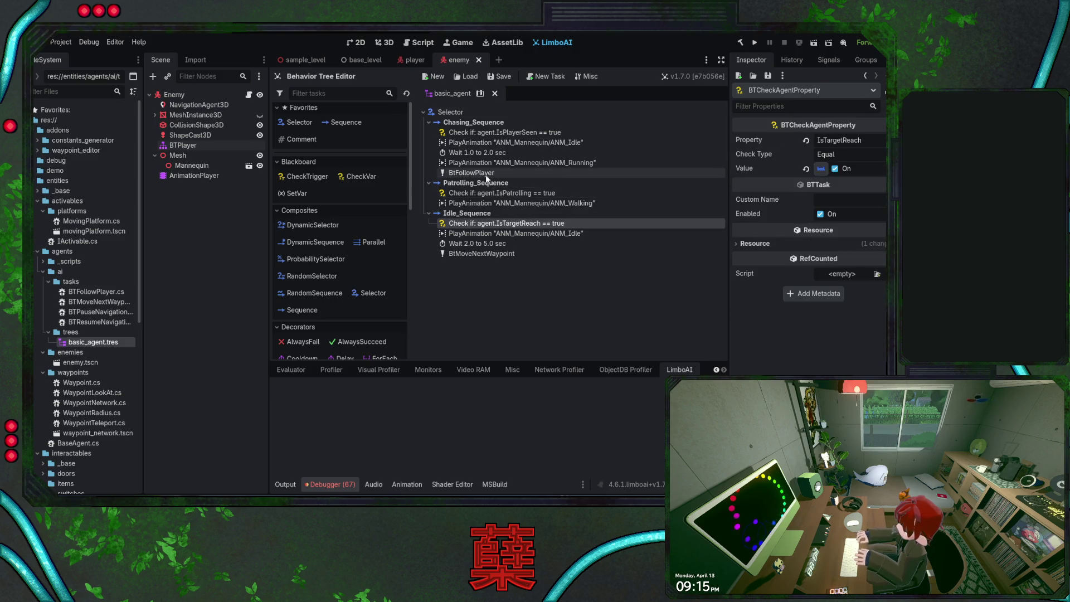
click(474, 122)
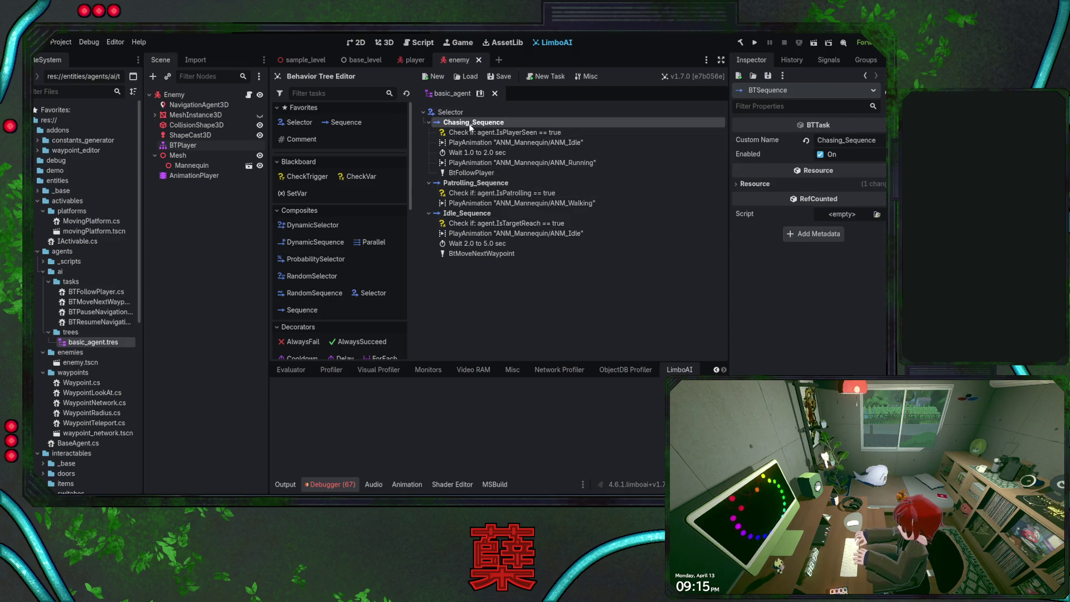
key(ctrl+v)
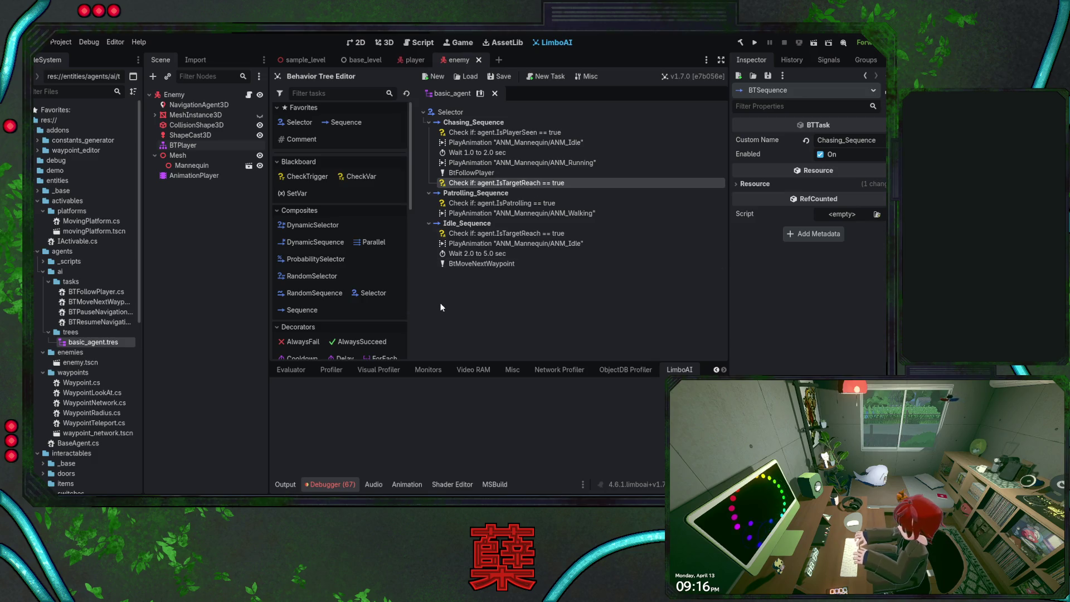
click(471, 112)
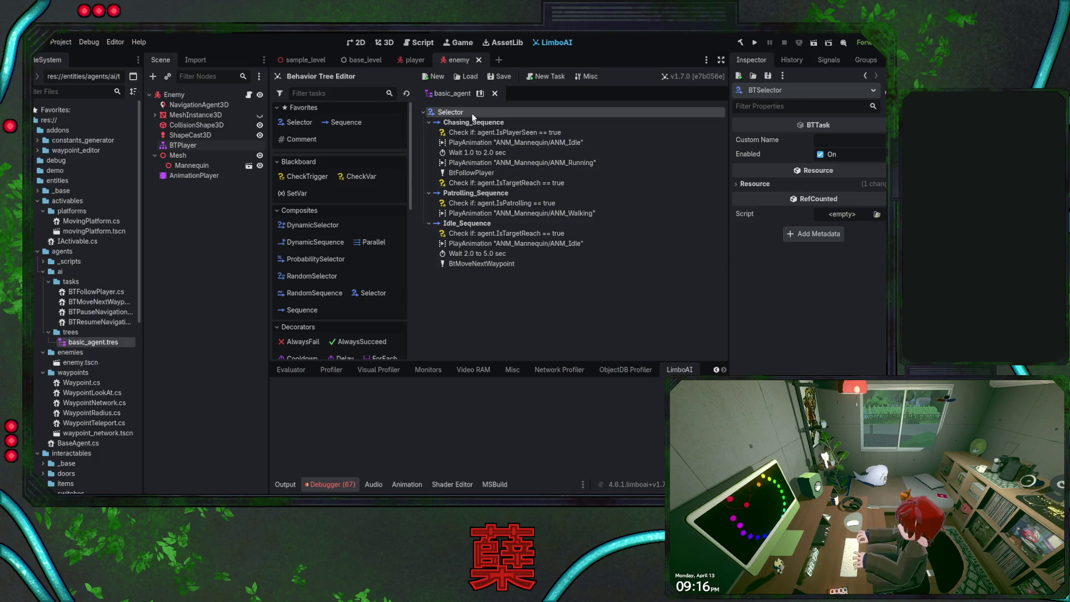
click(479, 123)
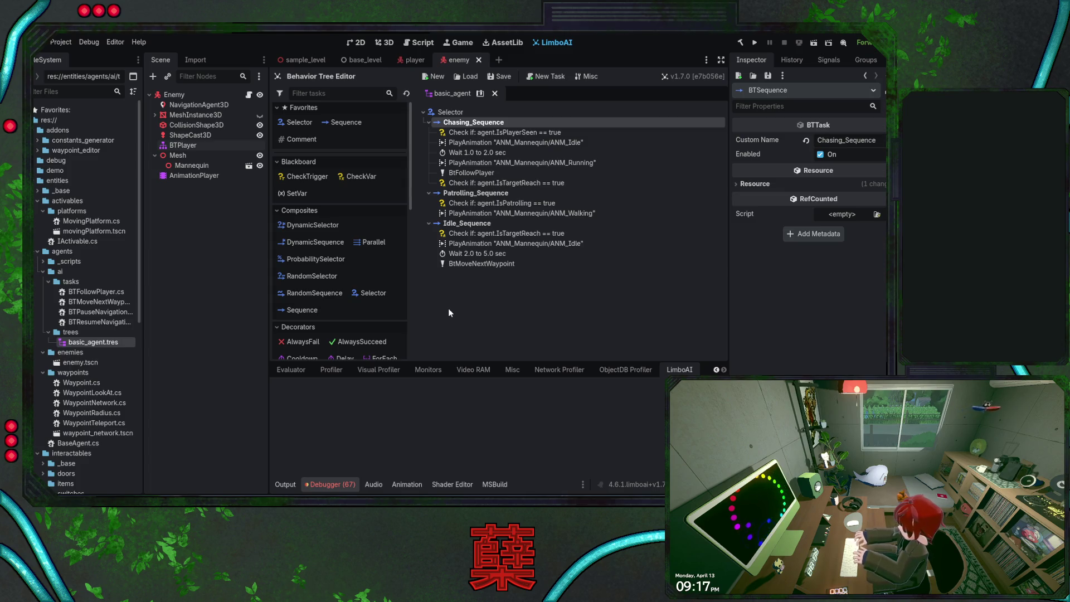
scroll(355, 291, down, 3)
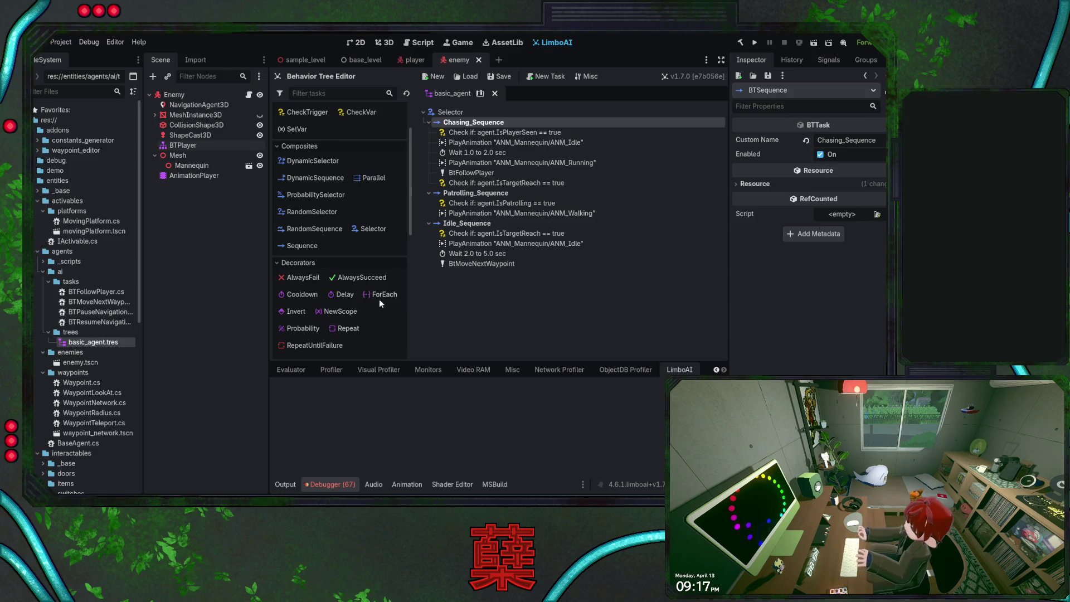
scroll(379, 301, down, 1)
scroll(373, 302, down, 1)
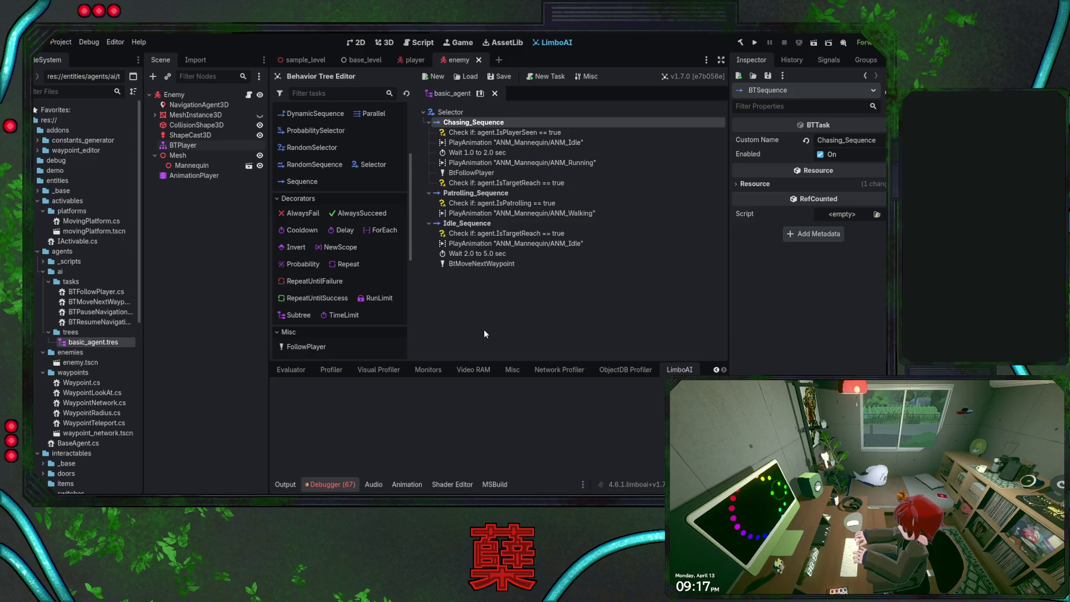
scroll(386, 315, down, 1)
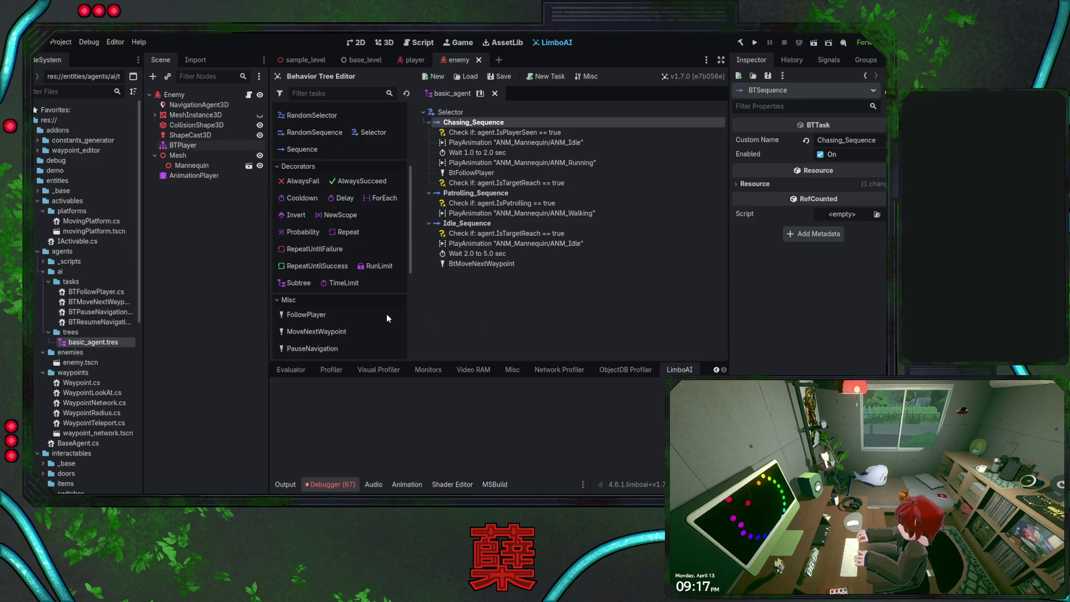
scroll(389, 318, up, 1)
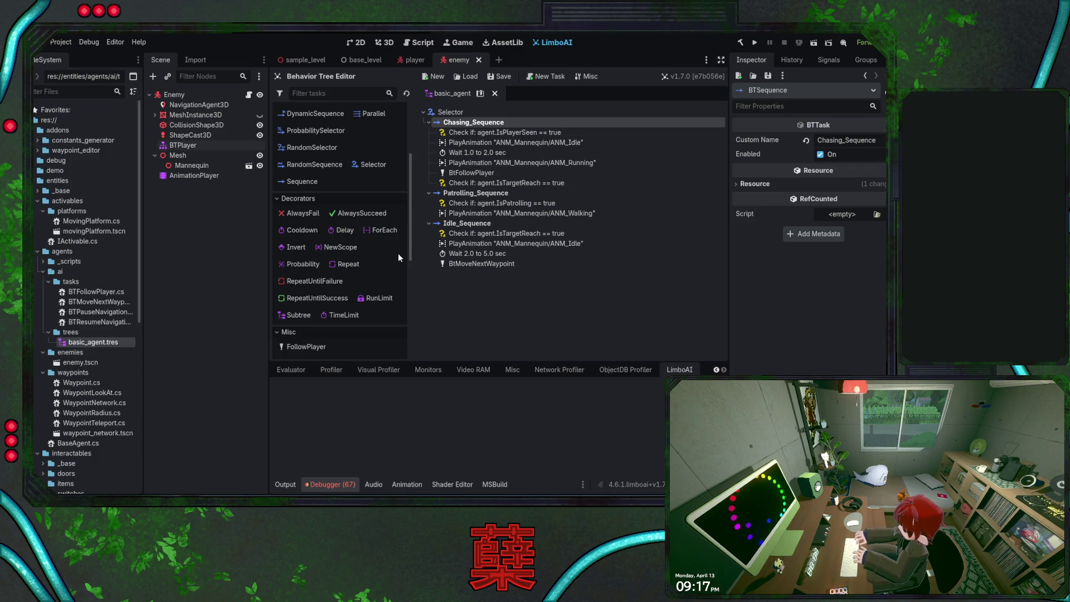
scroll(398, 253, up, 3)
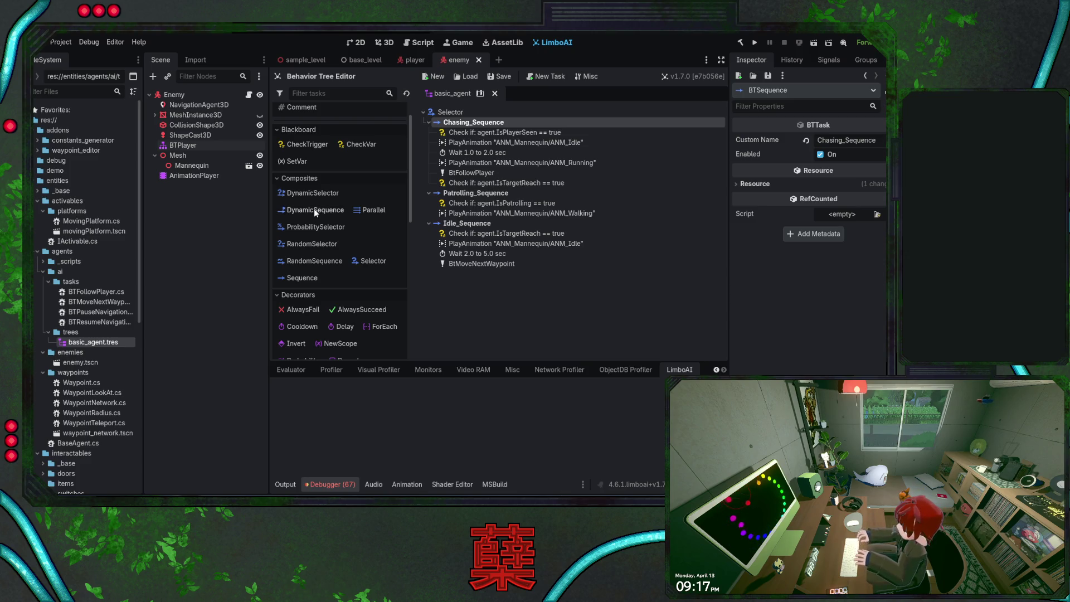
mouse_move(314, 208)
mouse_down()
mouse_move(609, 193)
mouse_move(514, 192)
mouse_up()
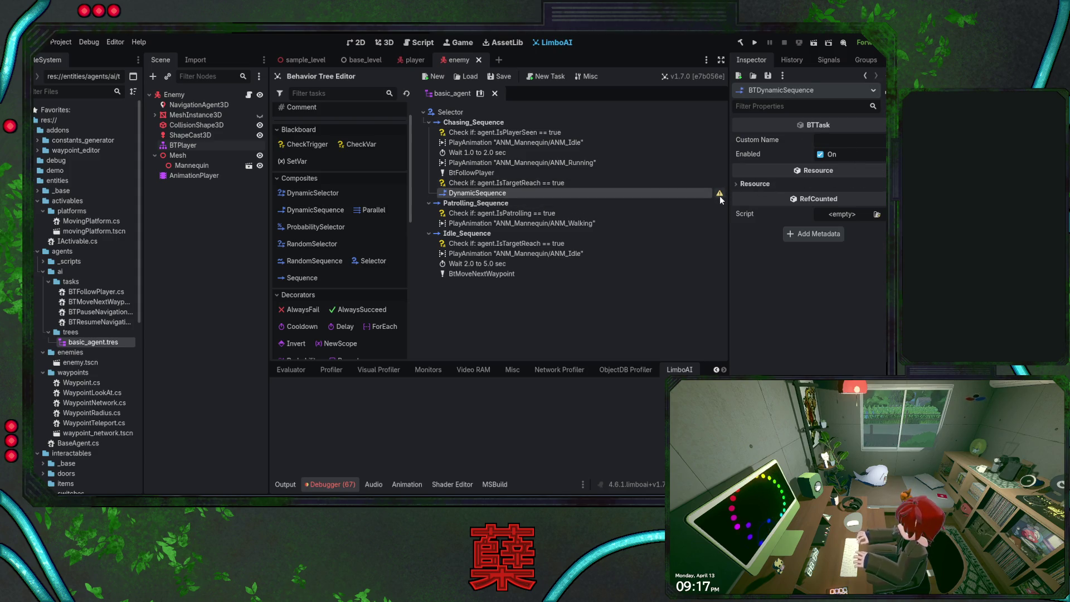
key(Delete)
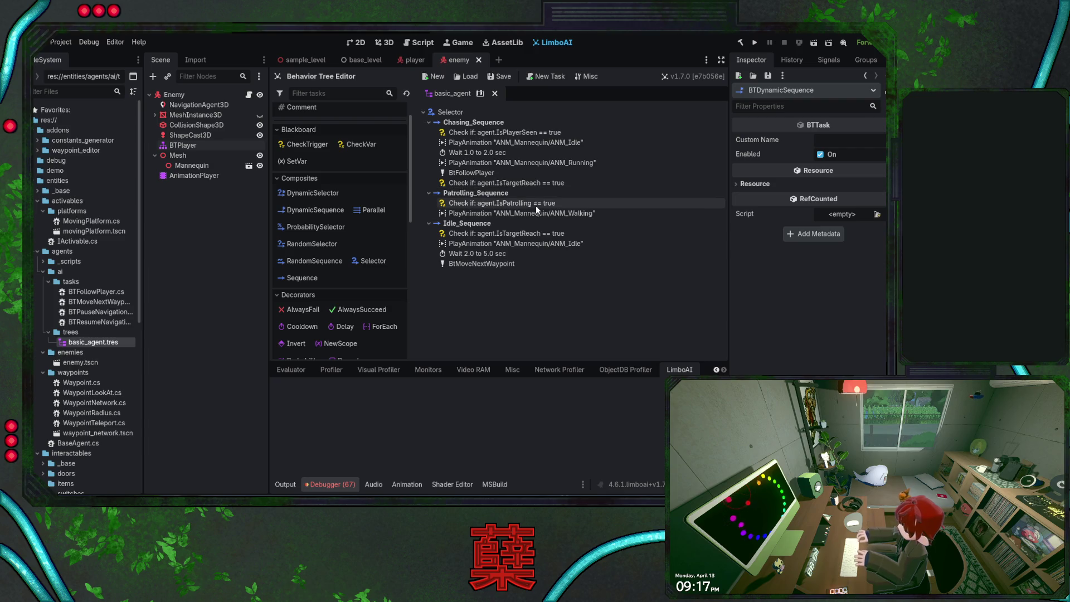
scroll(347, 300, up, 1)
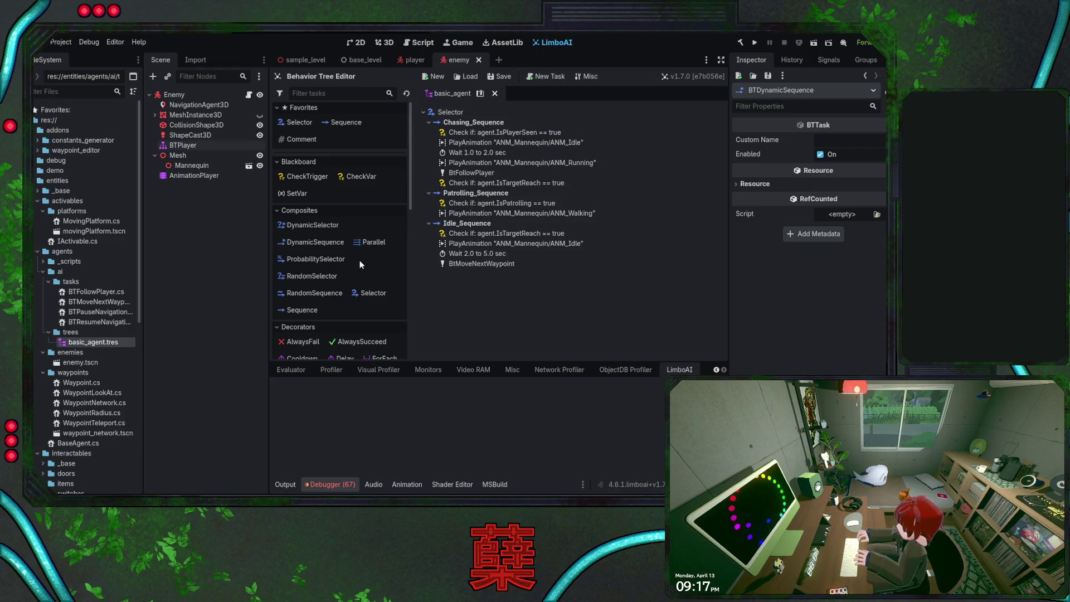
scroll(360, 267, down, 6)
scroll(360, 262, down, 5)
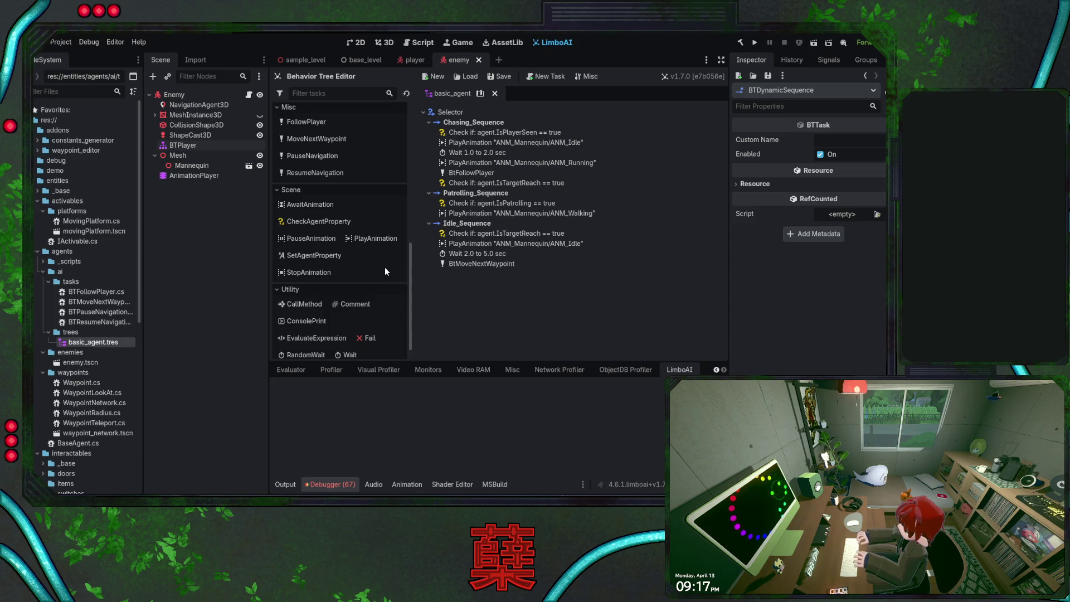
scroll(385, 272, down, 1)
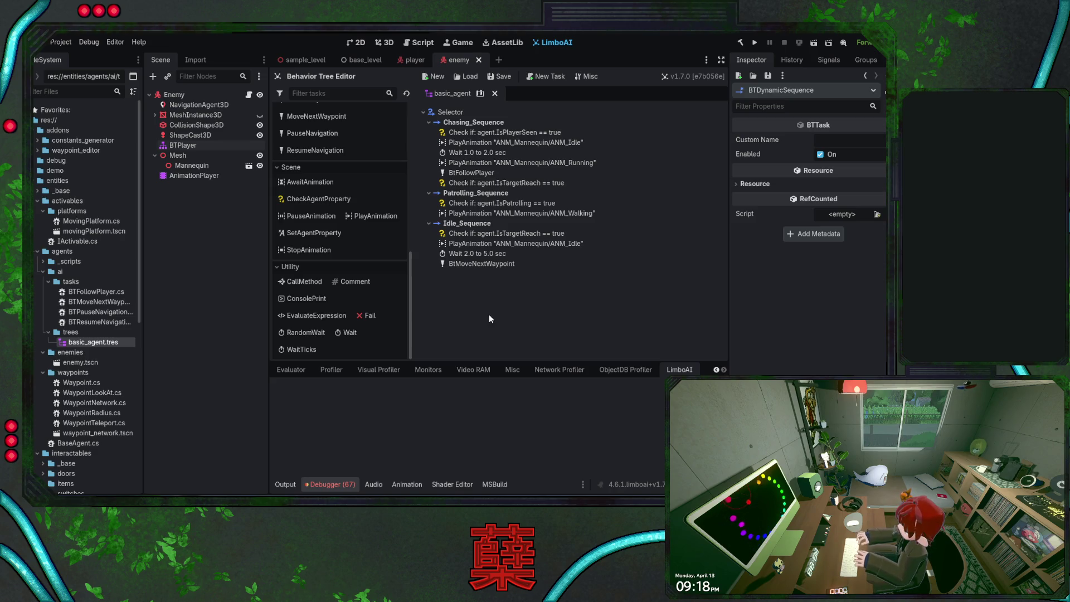
scroll(372, 304, up, 5)
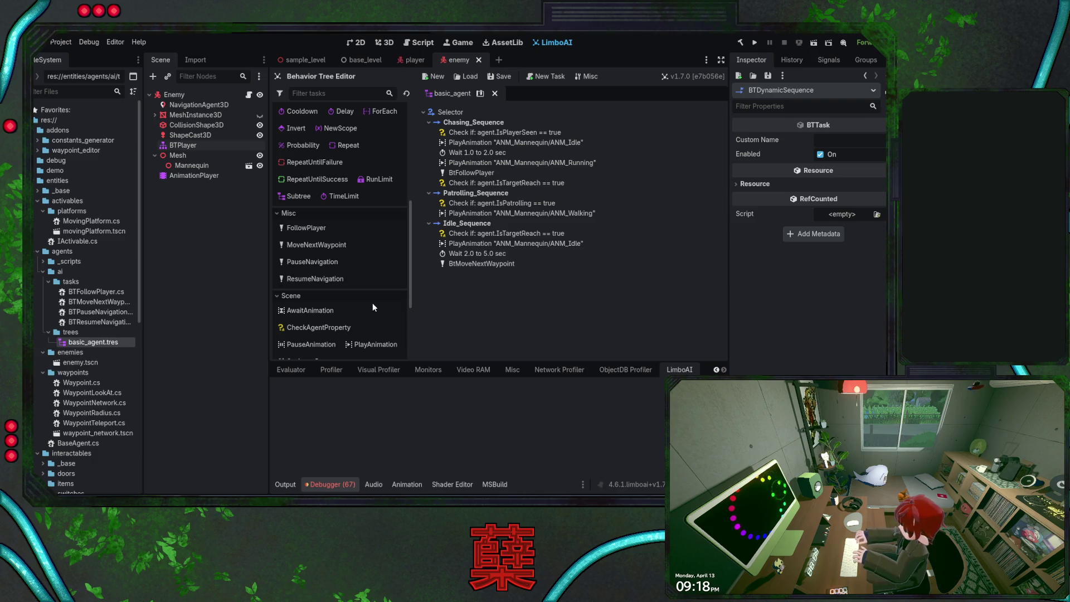
scroll(372, 303, up, 6)
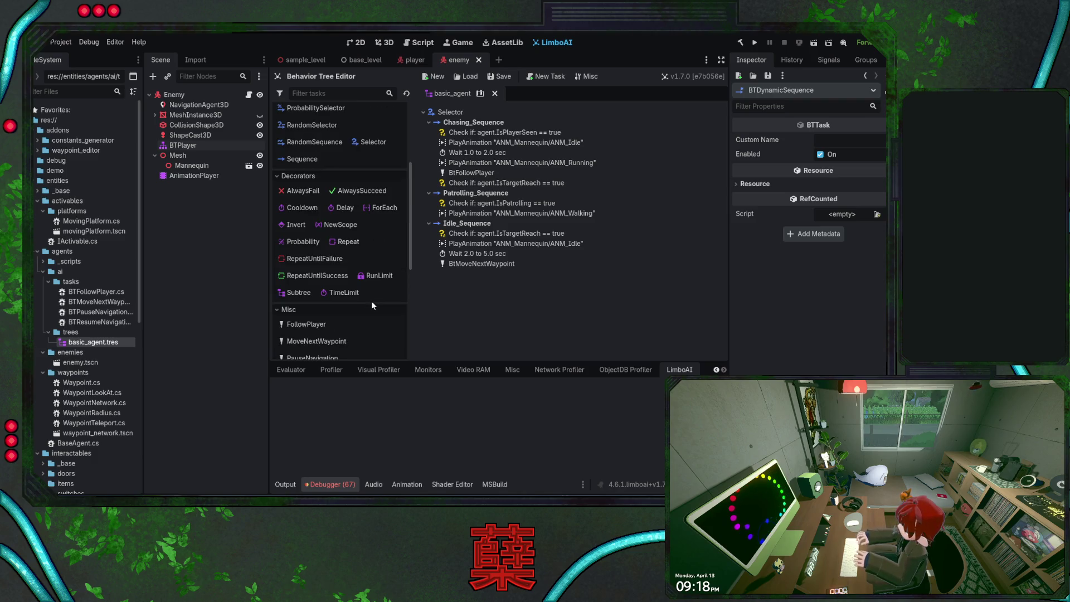
scroll(372, 305, up, 1)
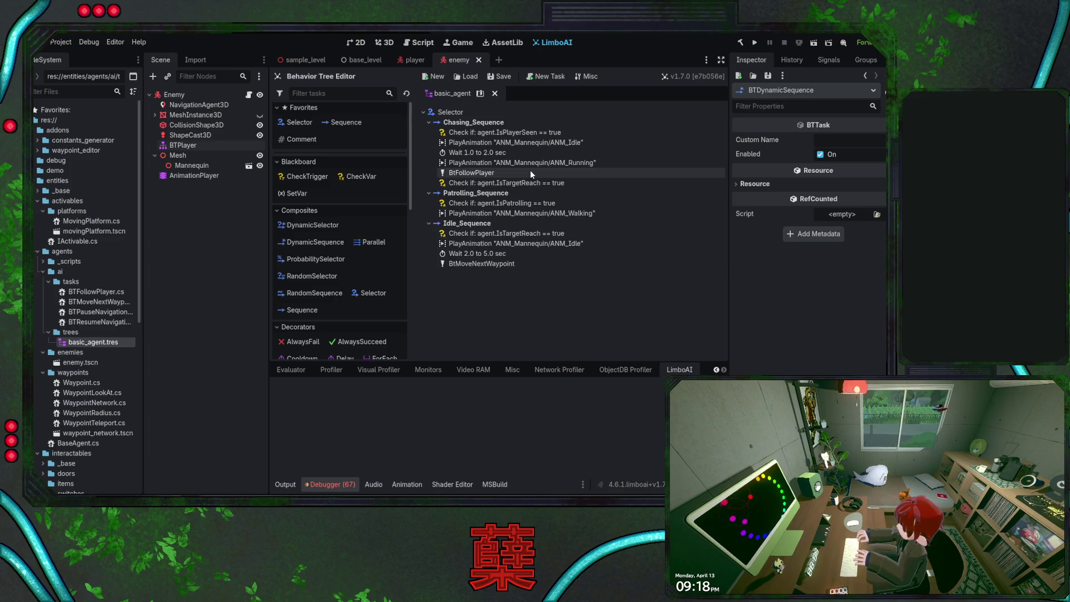
drag(530, 183, 483, 177)
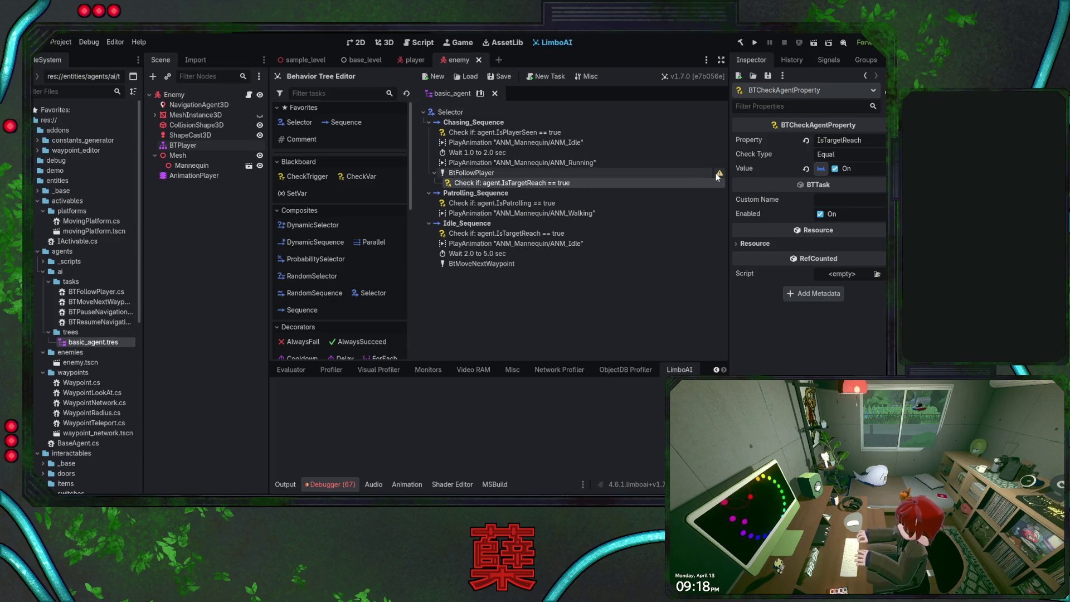
mouse_move(491, 183)
mouse_down()
mouse_move(472, 165)
mouse_move(463, 192)
mouse_move(452, 190)
mouse_move(468, 162)
mouse_move(467, 174)
mouse_move(470, 137)
mouse_up()
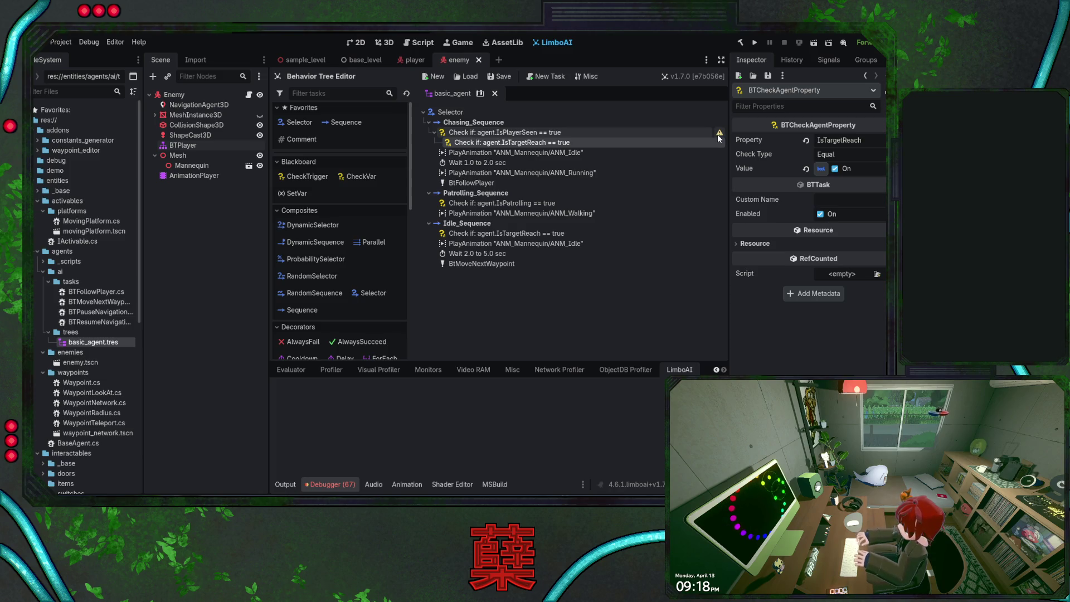
mouse_move(684, 140)
mouse_down()
mouse_move(479, 157)
mouse_move(484, 194)
mouse_move(497, 184)
mouse_move(488, 123)
mouse_up()
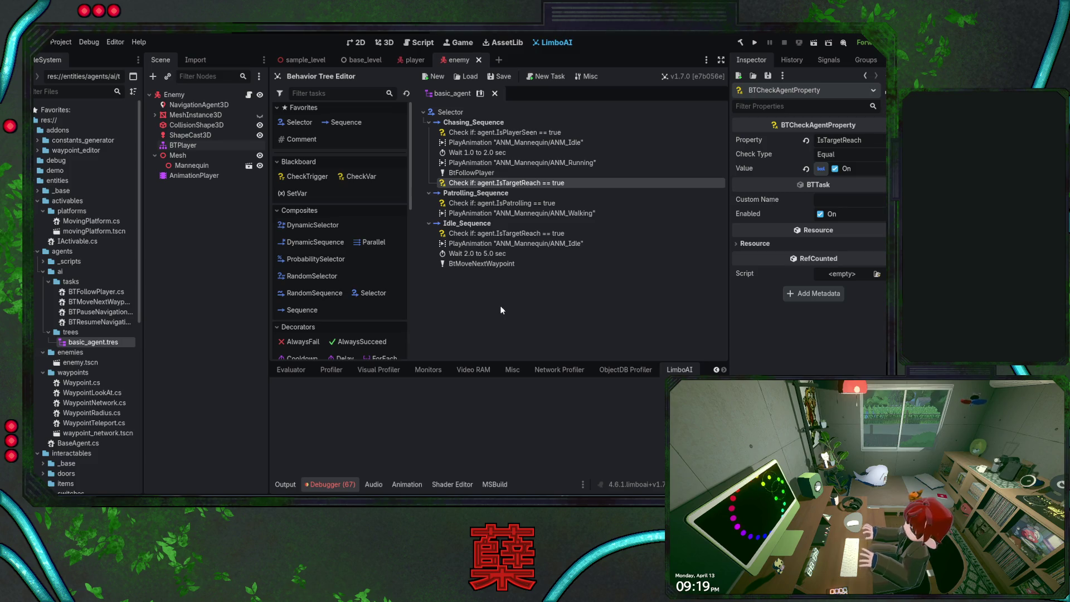
scroll(379, 272, down, 5)
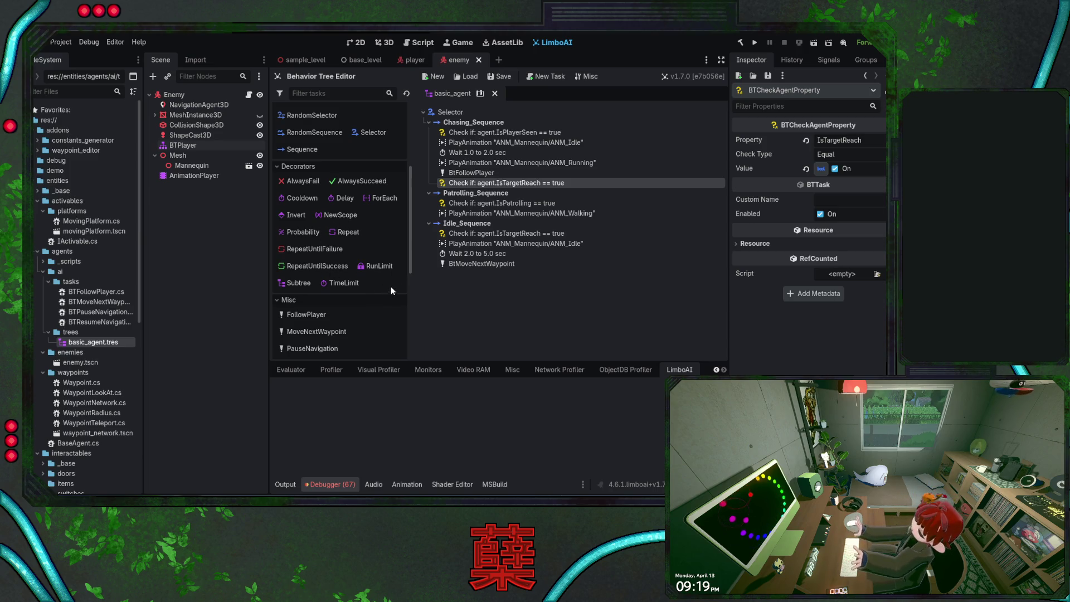
scroll(403, 228, down, 3)
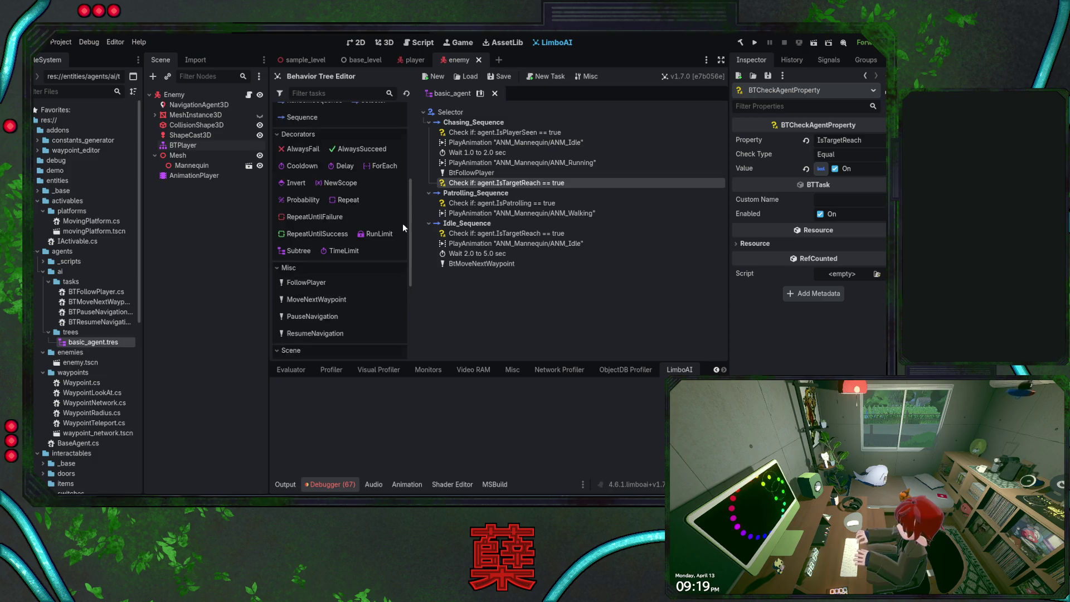
scroll(403, 227, down, 4)
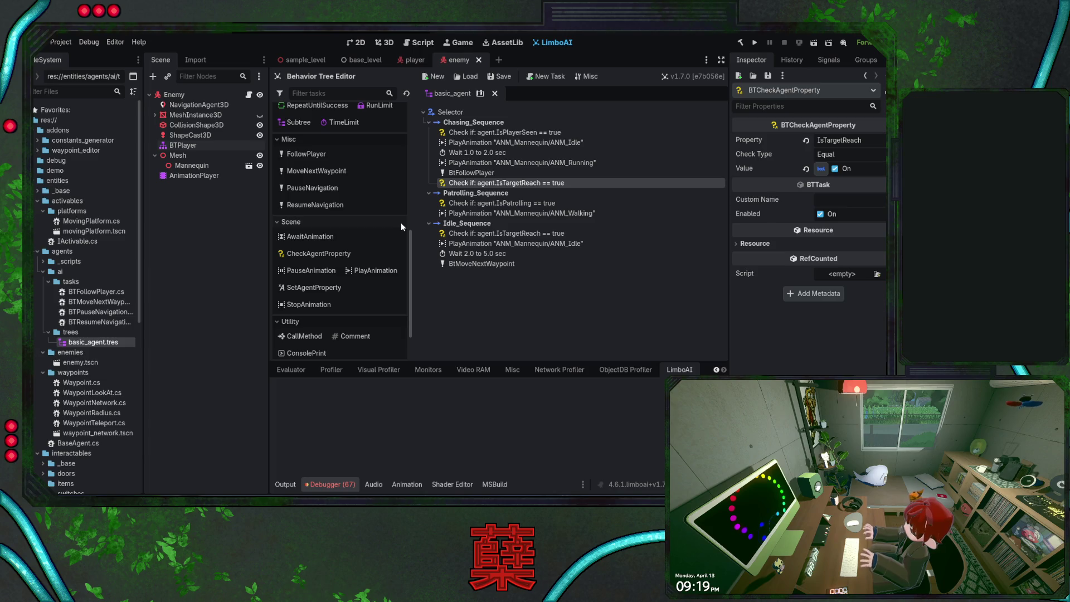
scroll(400, 222, down, 2)
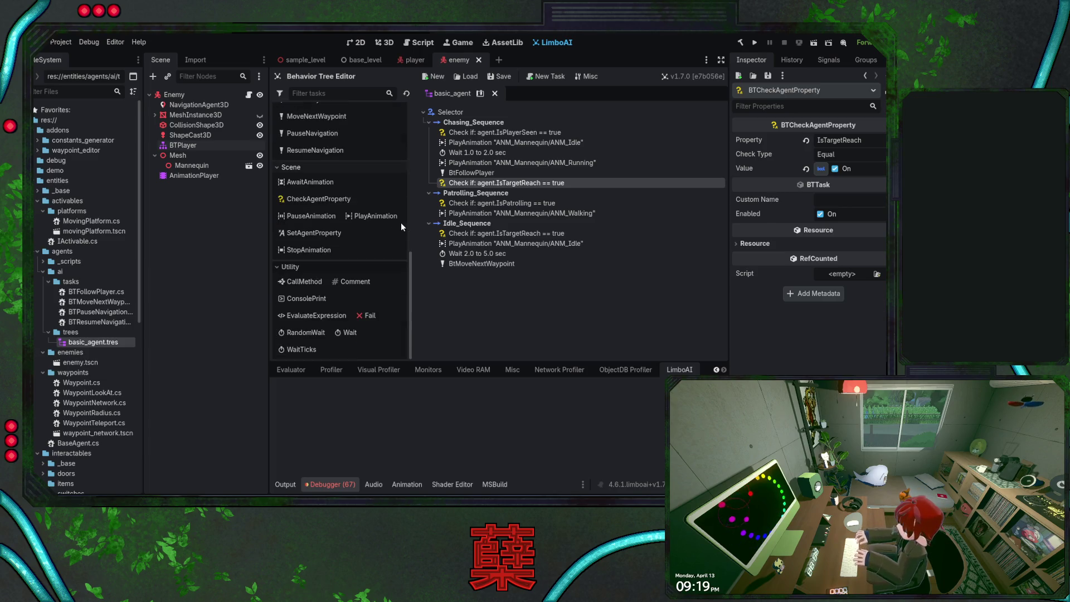
scroll(401, 223, up, 7)
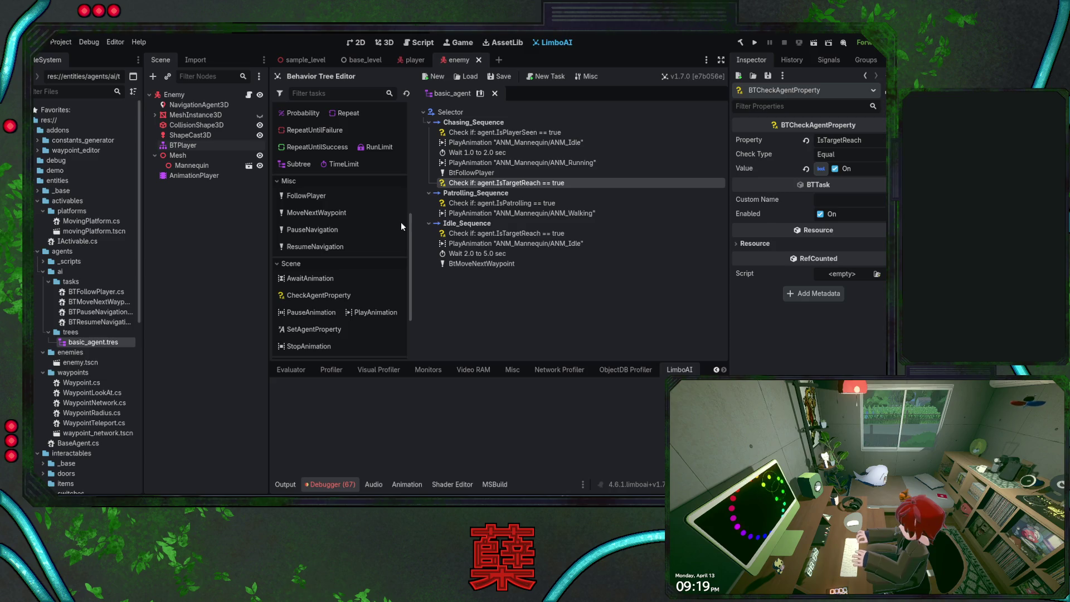
scroll(400, 221, up, 7)
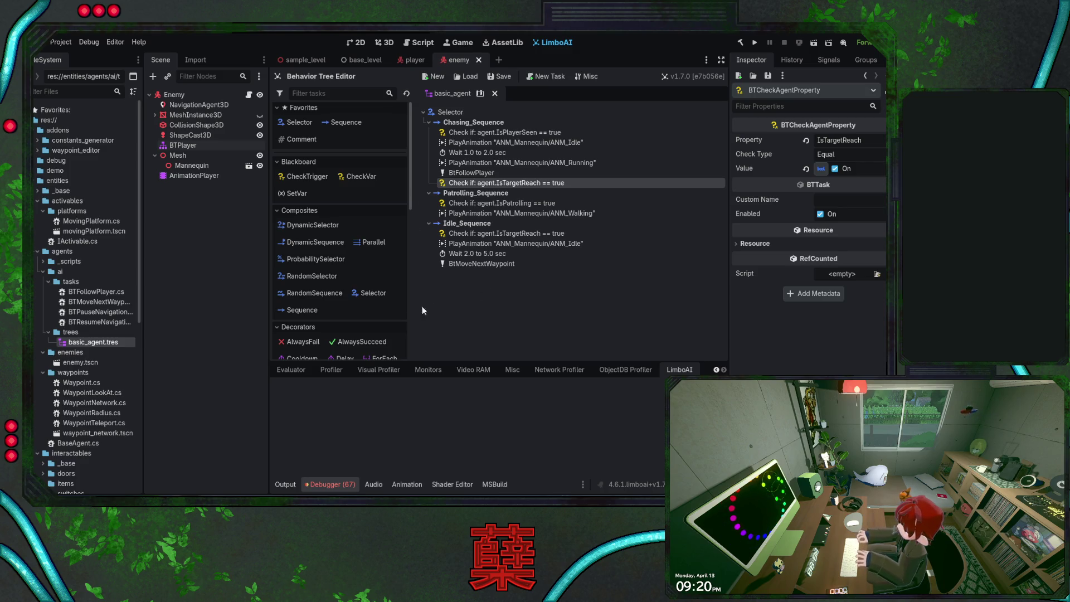
scroll(384, 296, down, 3)
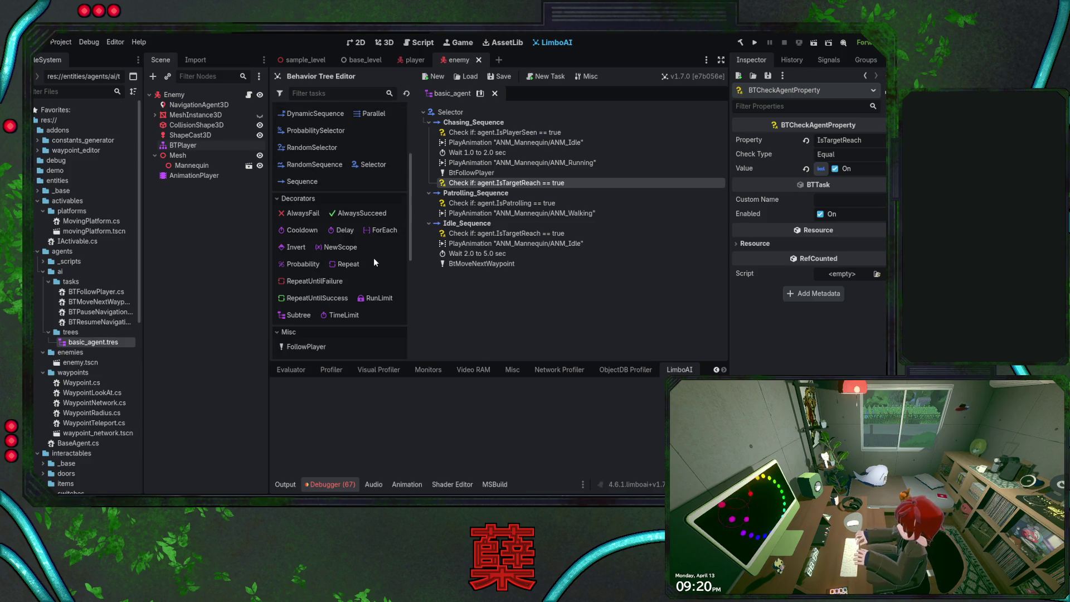
scroll(375, 255, up, 3)
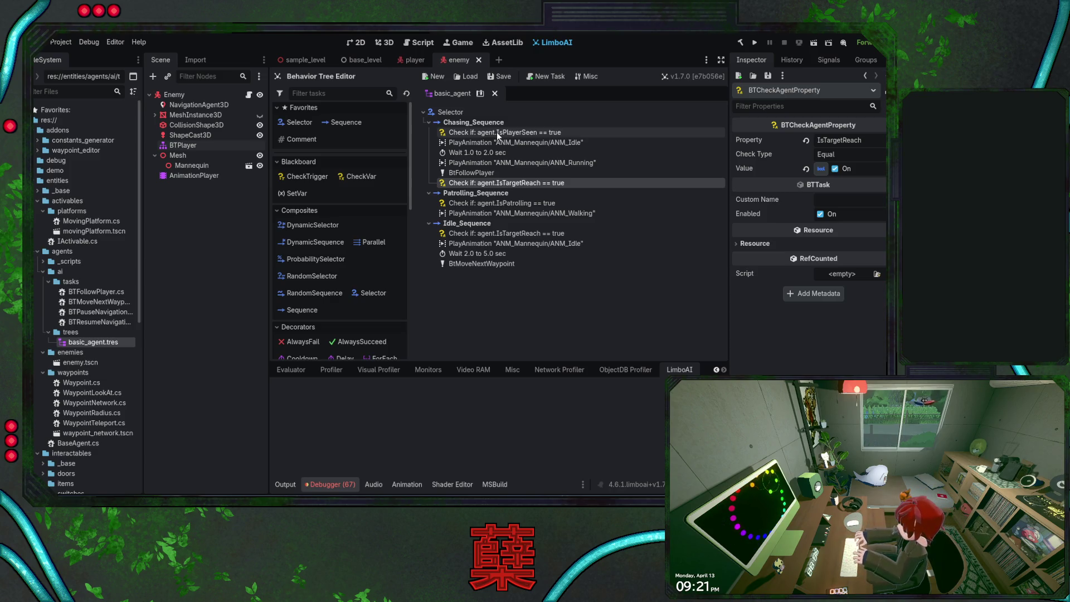
Review the basic_agent behavior tree and launch the game for testing
scroll(378, 229, down, 1)
scroll(376, 232, down, 4)
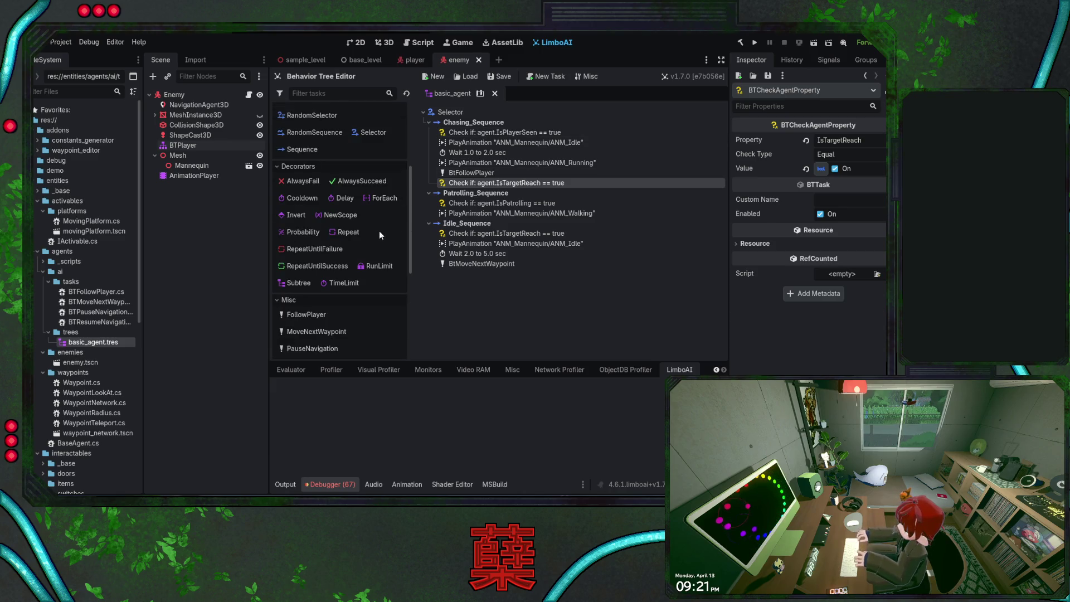
scroll(381, 233, up, 5)
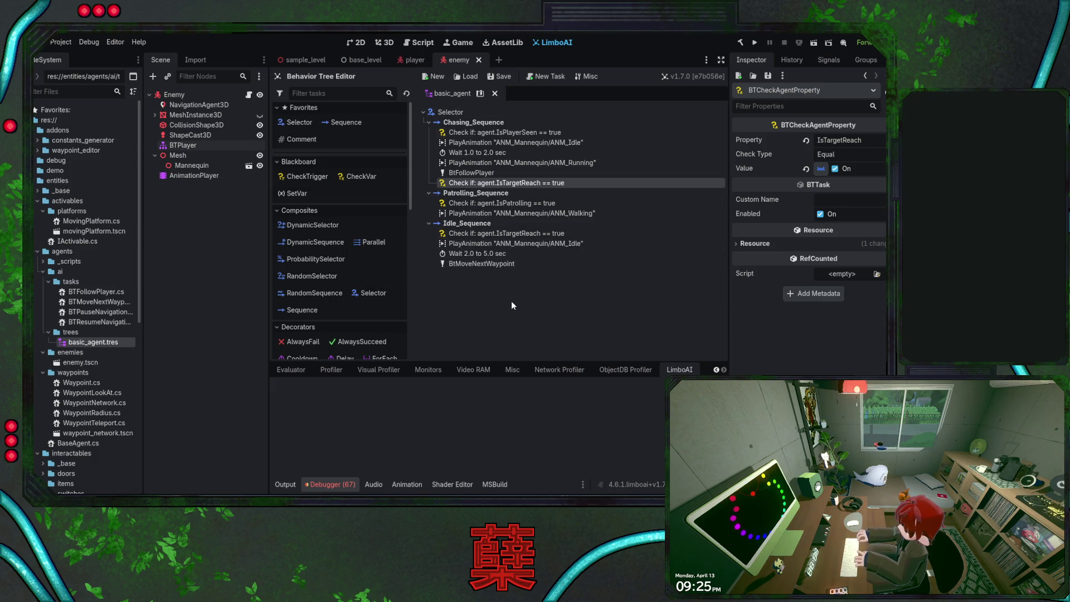
click(755, 43)
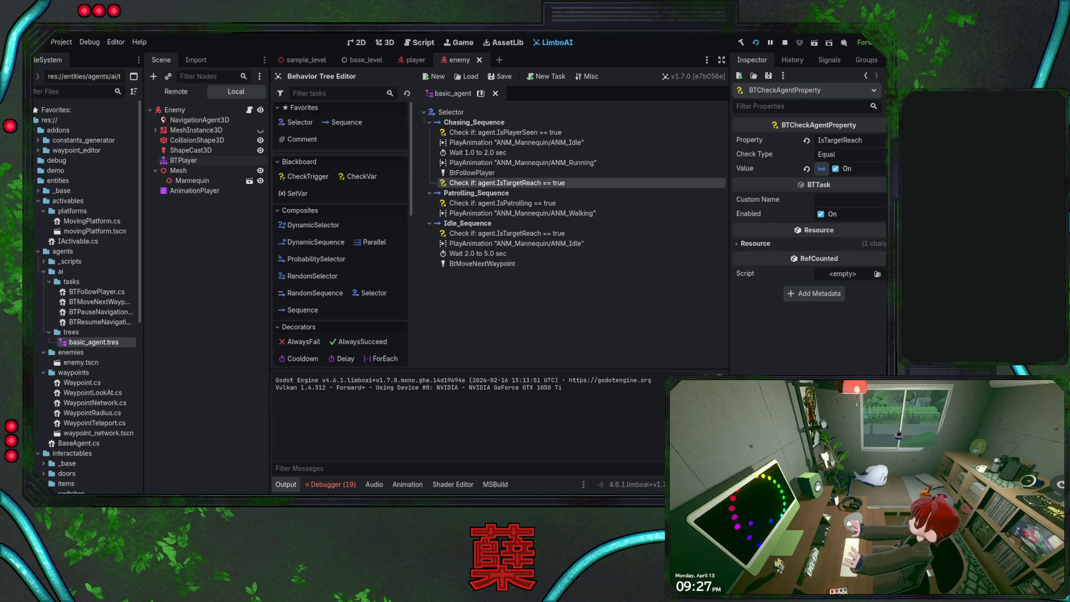
Stop the running game and select the Chasing_Sequence branch
key(F8)
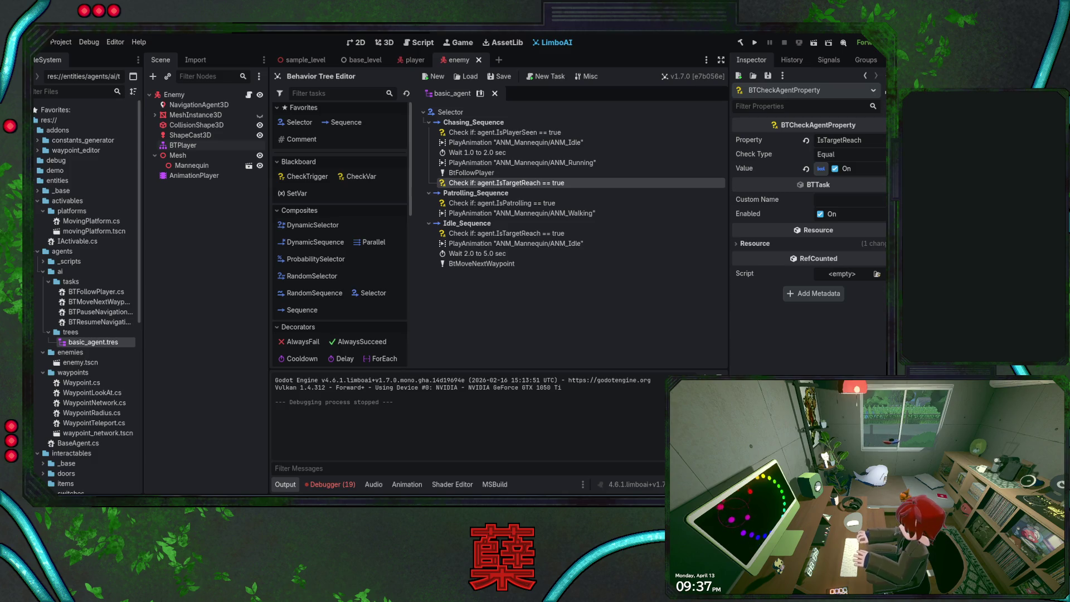
click(467, 123)
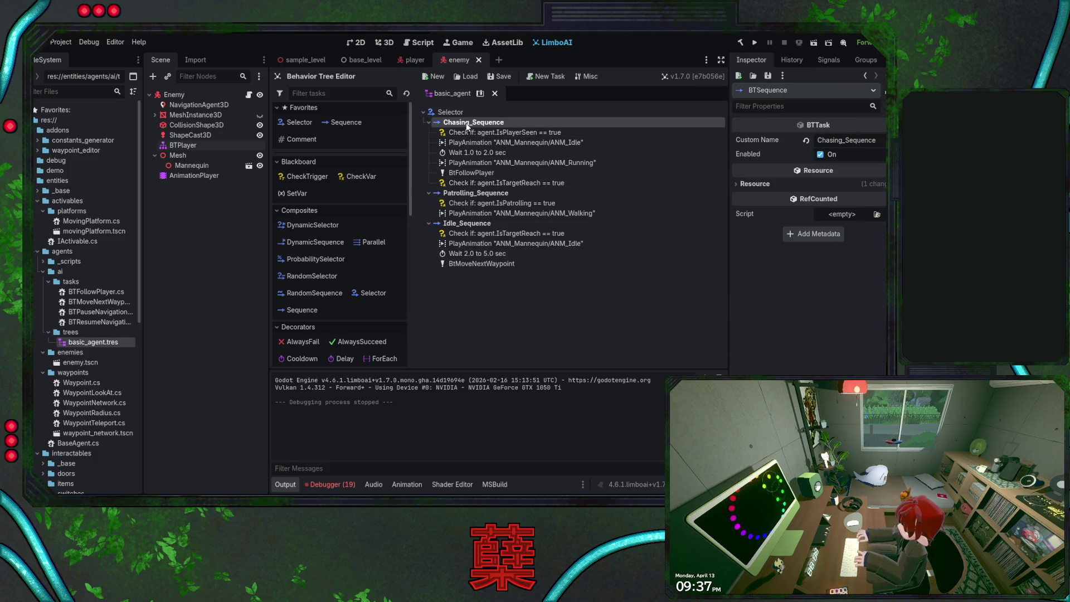
Add a Sequence after the player-seen check and move the idle PlayAnimation and 1.0–2.0 sec Wait into it
mouse_move(348, 123)
mouse_down()
mouse_move(469, 143)
mouse_move(468, 188)
mouse_up()
drag(471, 194, 470, 140)
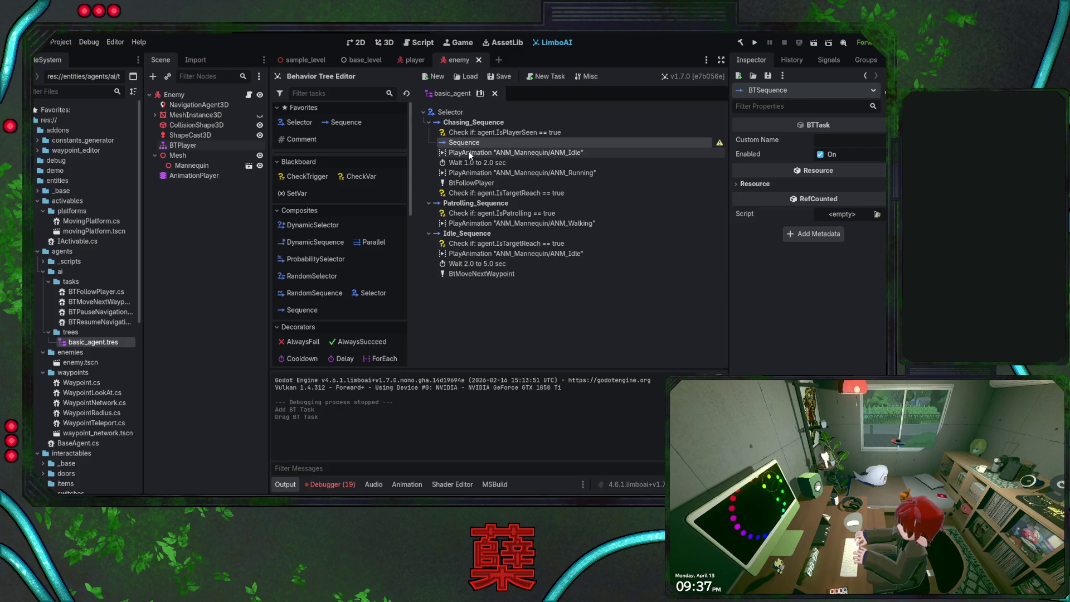
click(469, 156)
shift+click(467, 163)
drag(463, 159, 468, 144)
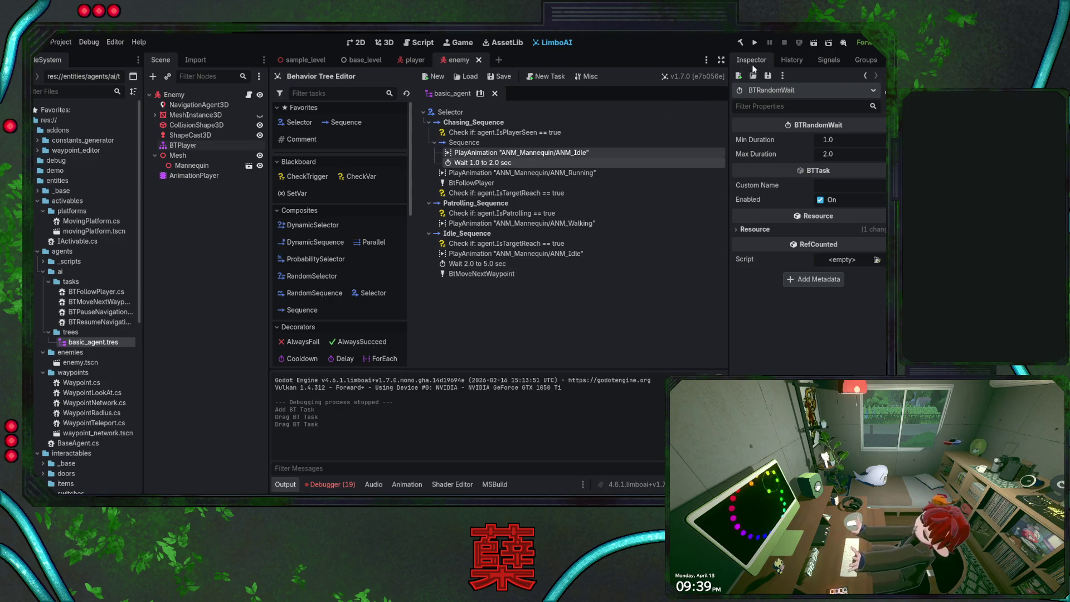
click(754, 45)
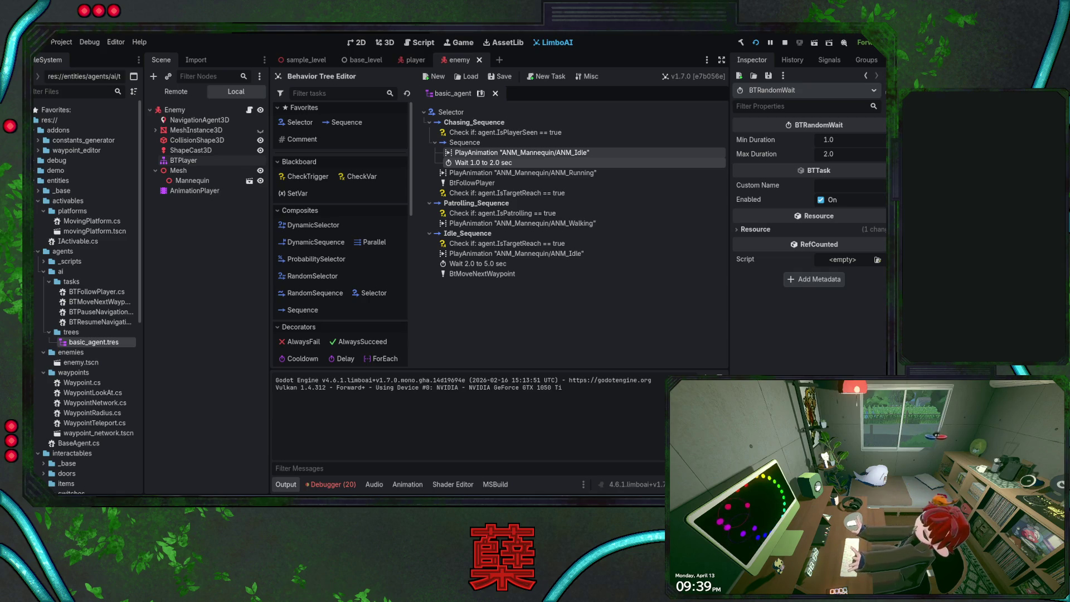
key(F8)
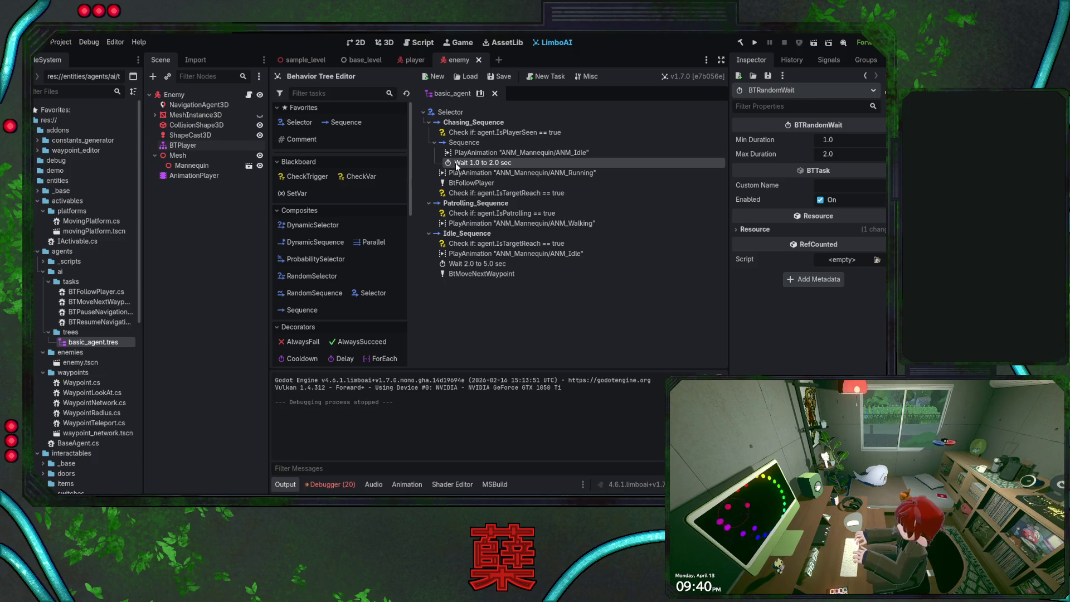
Place an AlwaysFail decorator after the 1.0–2.0 sec Wait in the nested Sequence, then run the game
click(305, 346)
mouse_move(471, 172)
mouse_down()
mouse_move(465, 149)
mouse_move(466, 170)
mouse_up()
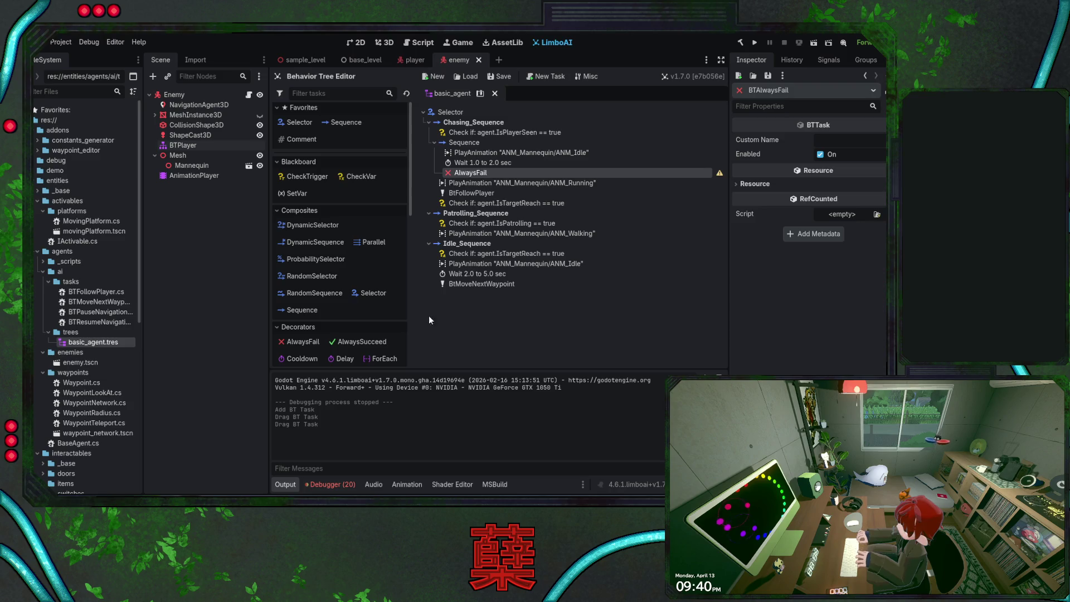
scroll(362, 303, down, 2)
scroll(363, 303, up, 2)
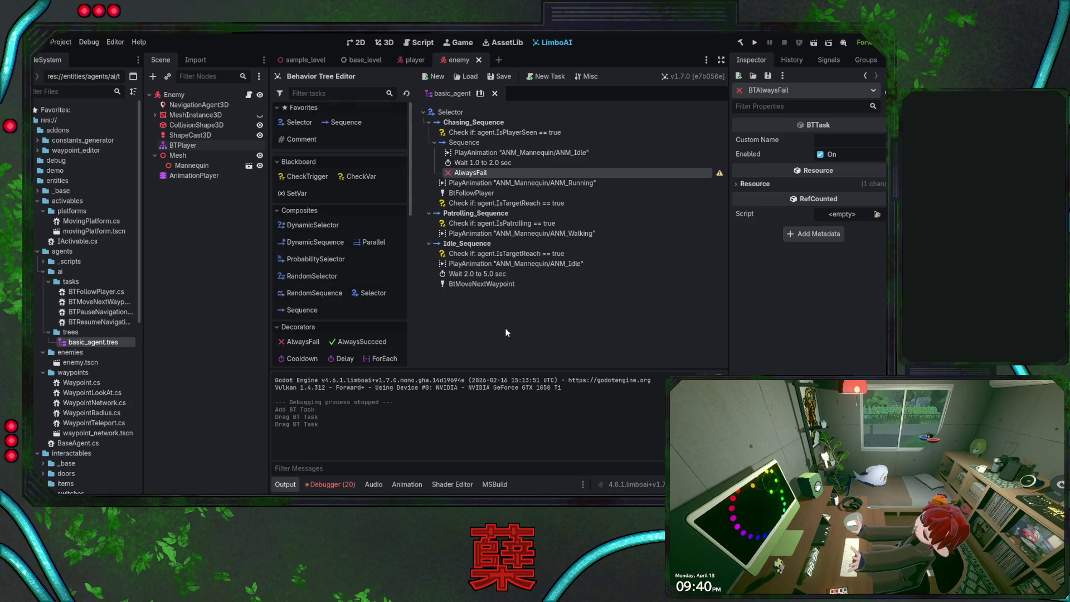
click(753, 45)
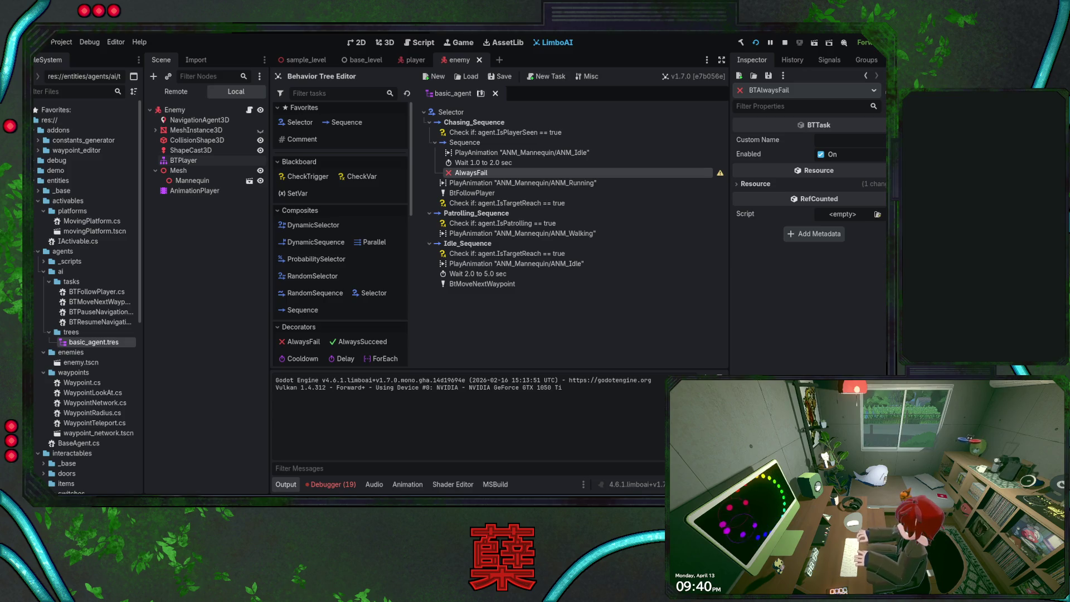
key(F8)
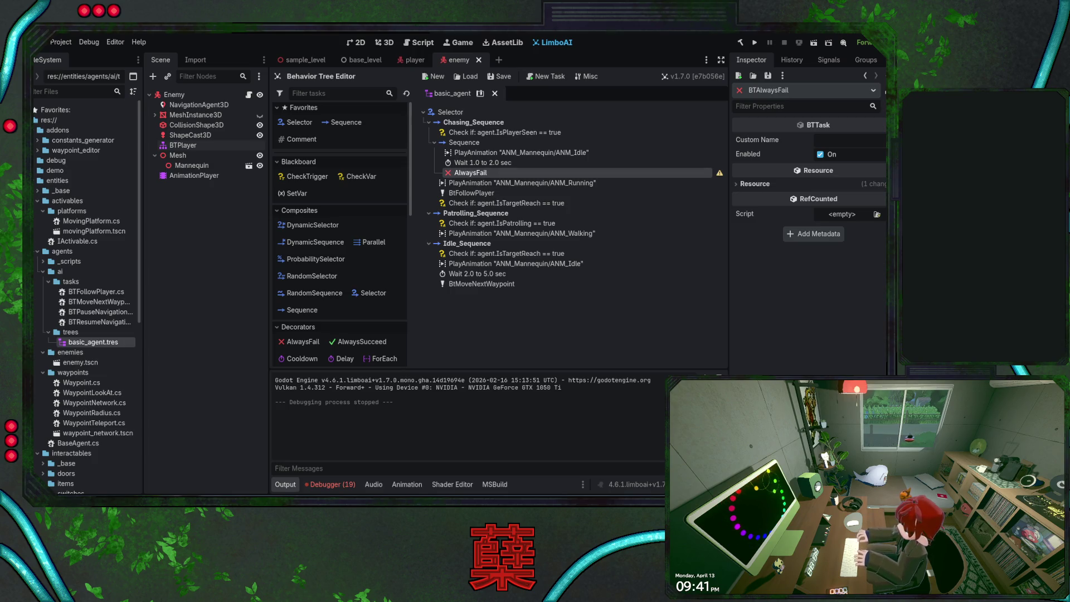
click(470, 146)
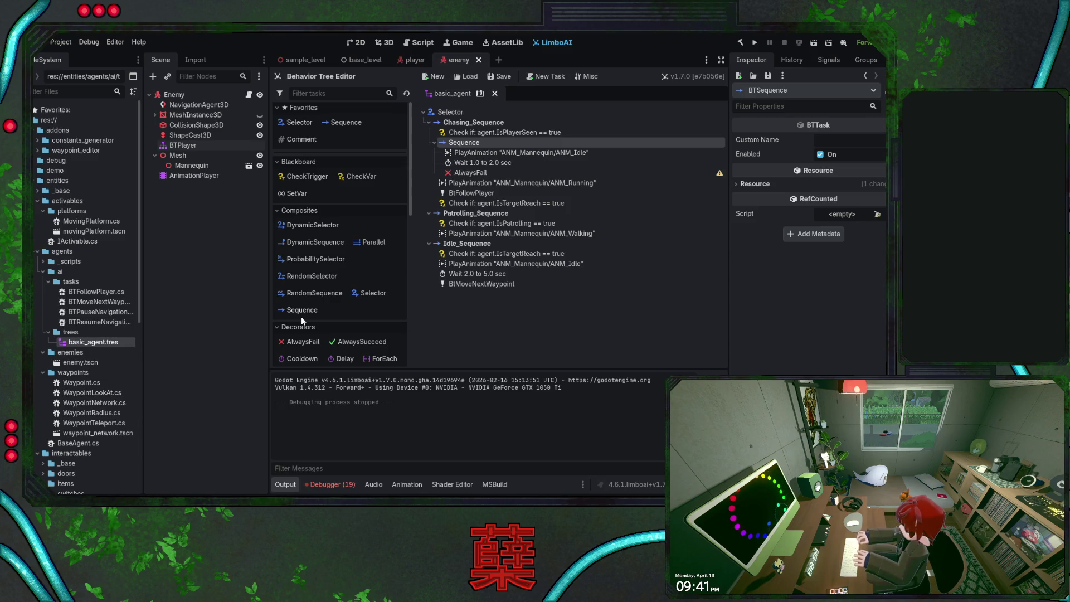
Add a Selector above the inner Sequence and move the idle animation, Wait and AlwaysFail under it
click(355, 296)
drag(463, 183, 452, 141)
click(465, 162)
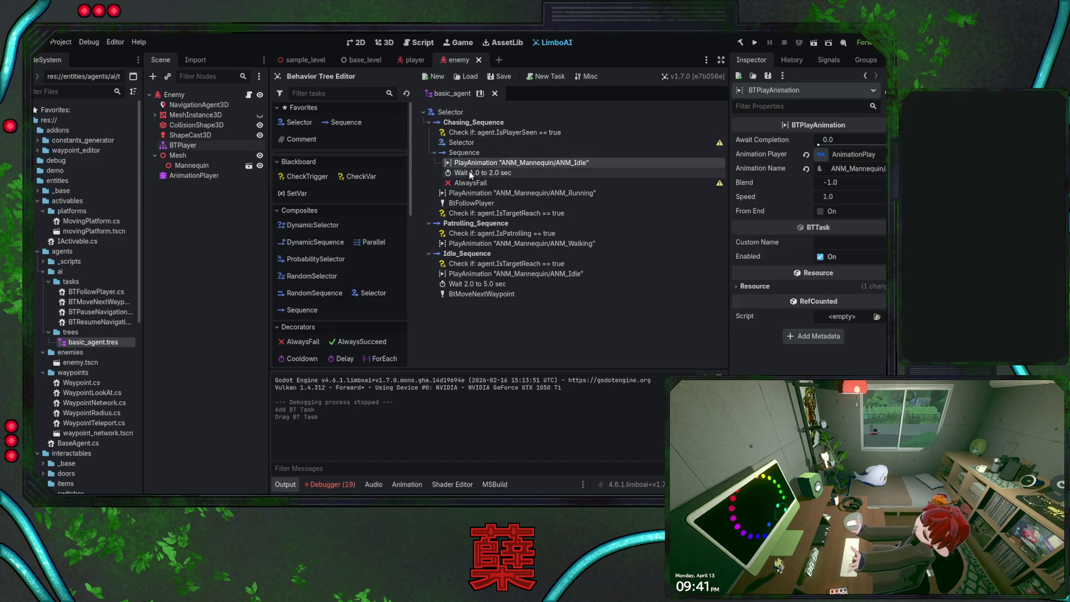
click(467, 181)
drag(466, 179, 463, 144)
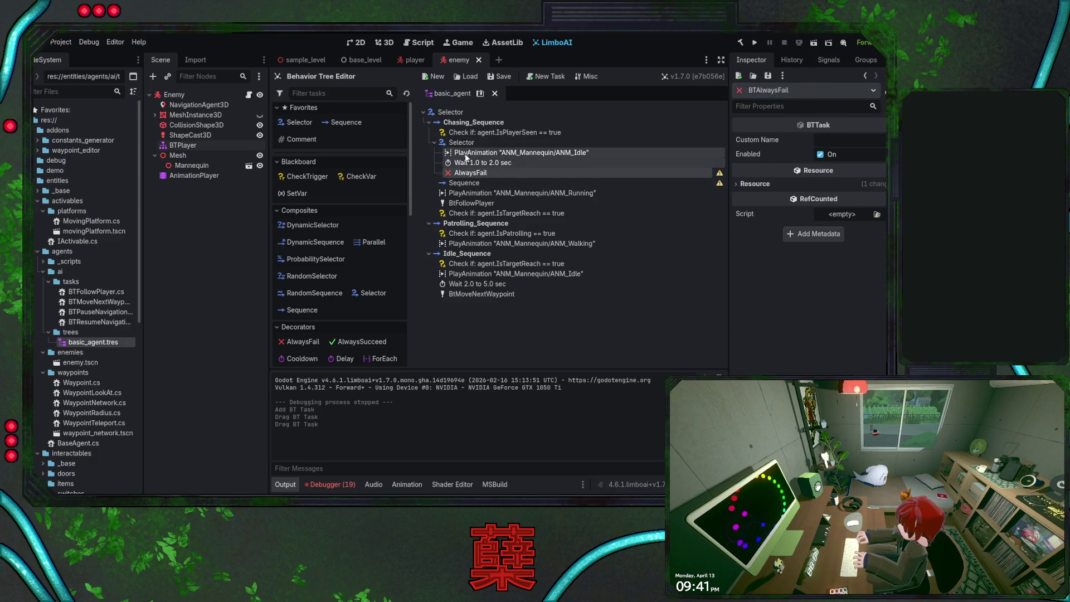
Delete the now-empty Sequence and run the project again
click(466, 182)
key(Delete)
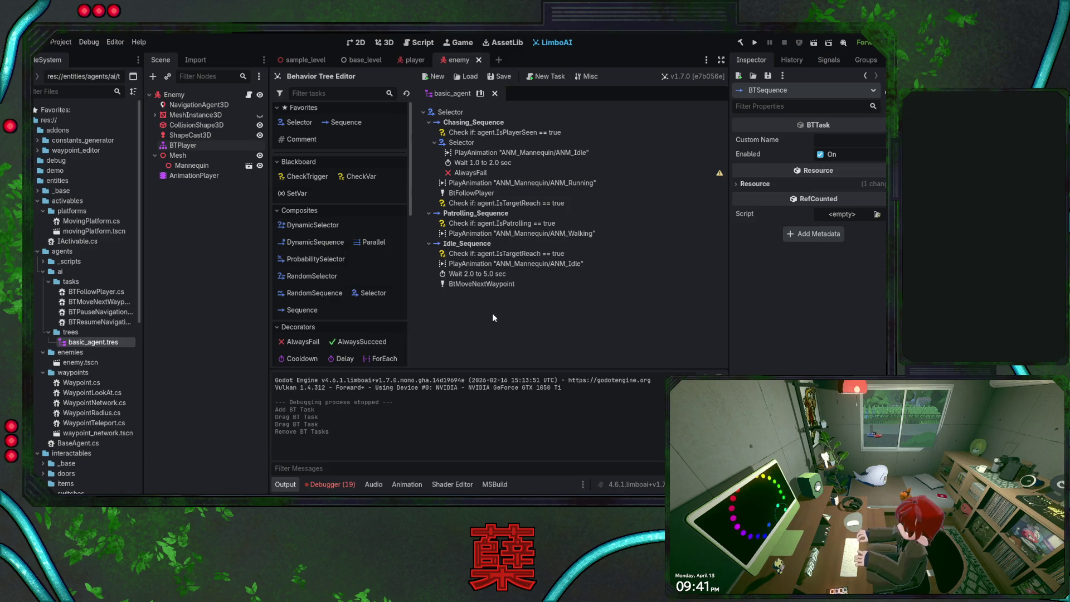
click(754, 44)
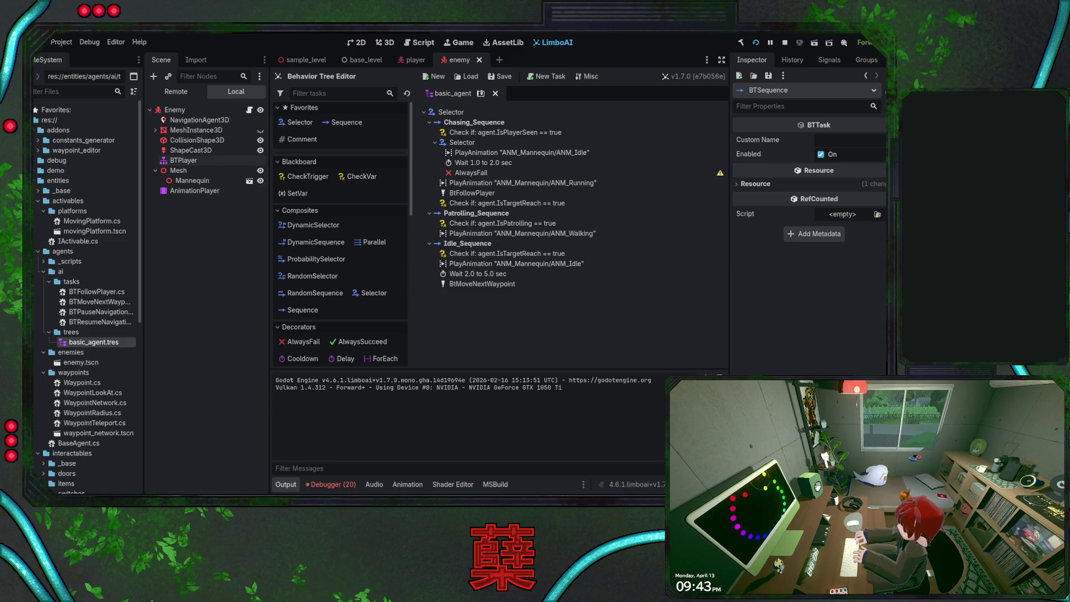
key(F8)
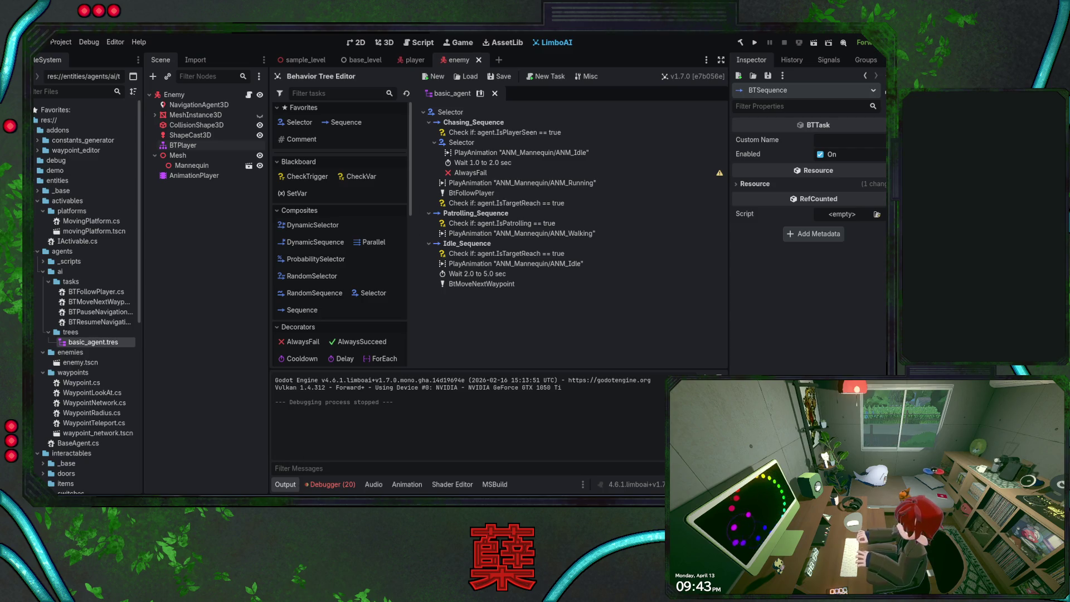
key(alt+Tab)
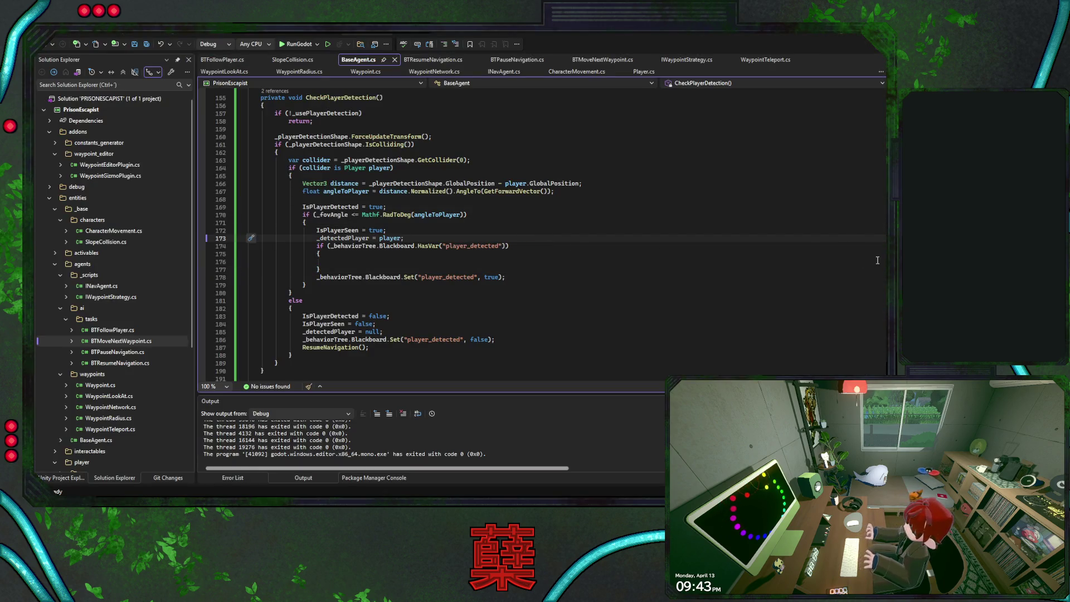
Append '&& !IsPlayerSeen' to the IsPatrolling expression in BaseAgent.cs and save the file
scroll(484, 235, up, 20)
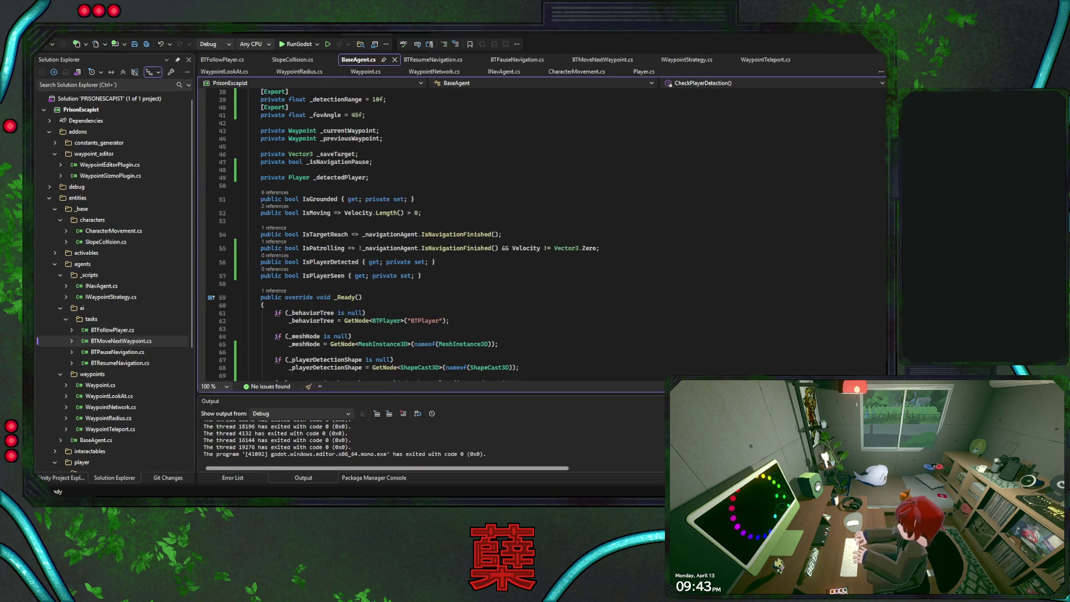
click(325, 248)
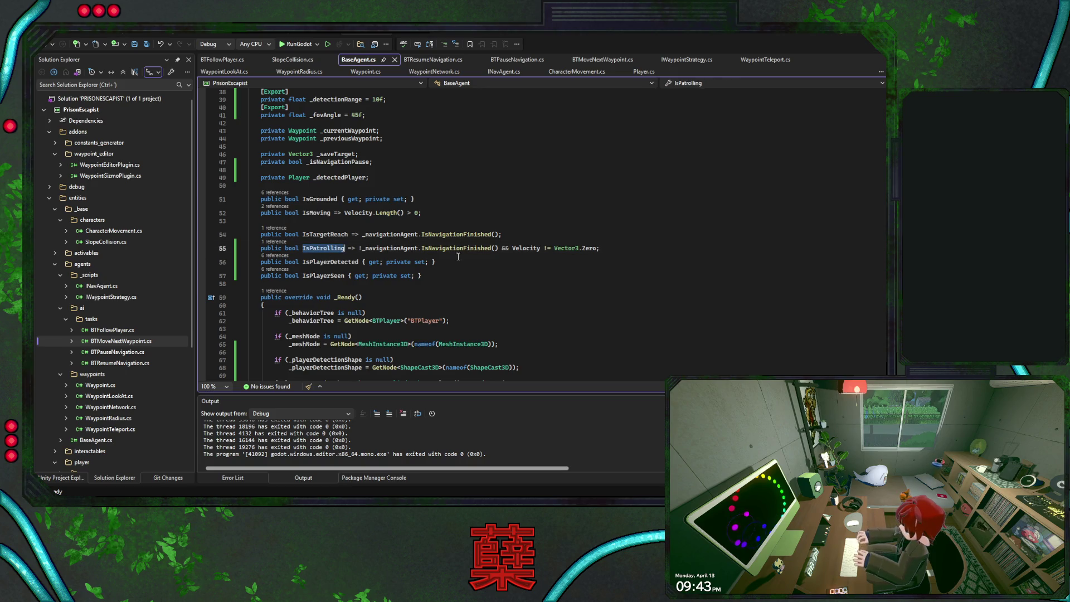
click(596, 248)
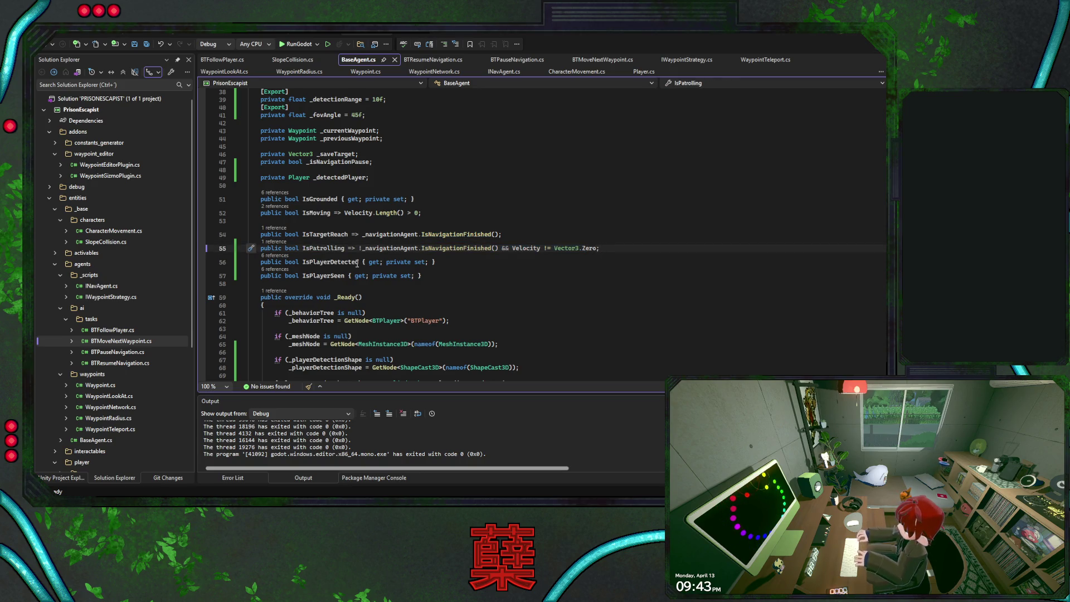
click(327, 263)
click(335, 277)
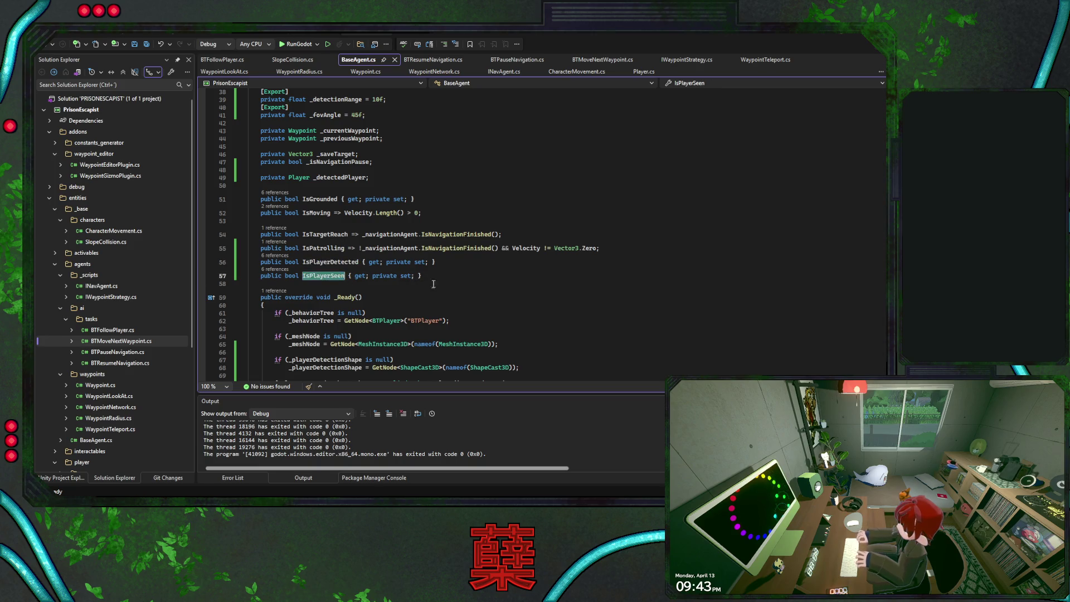
click(596, 248)
key(Left)
text(&)
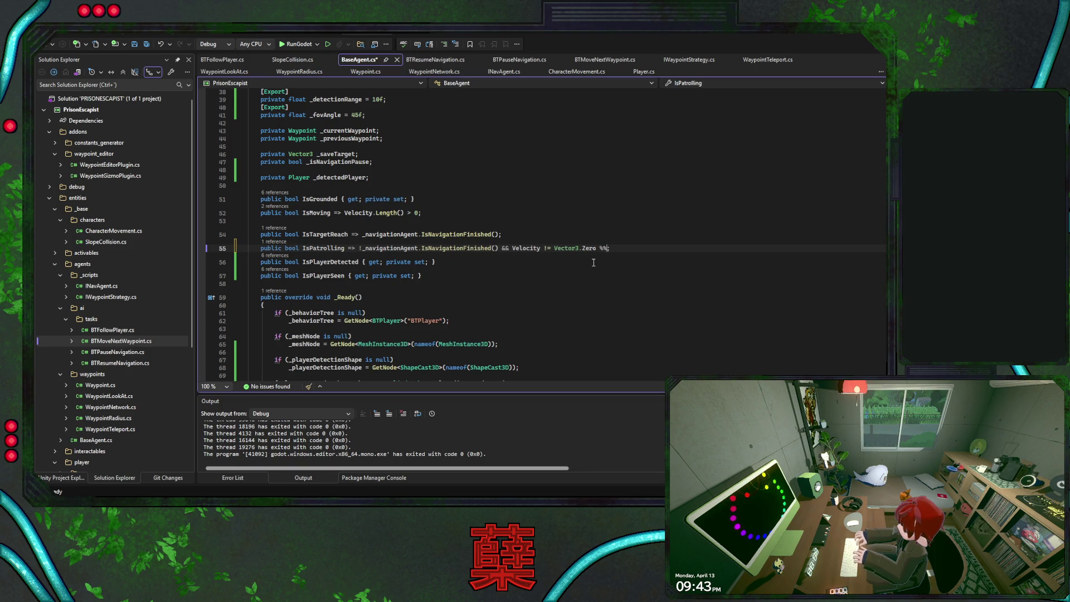
text(& !)
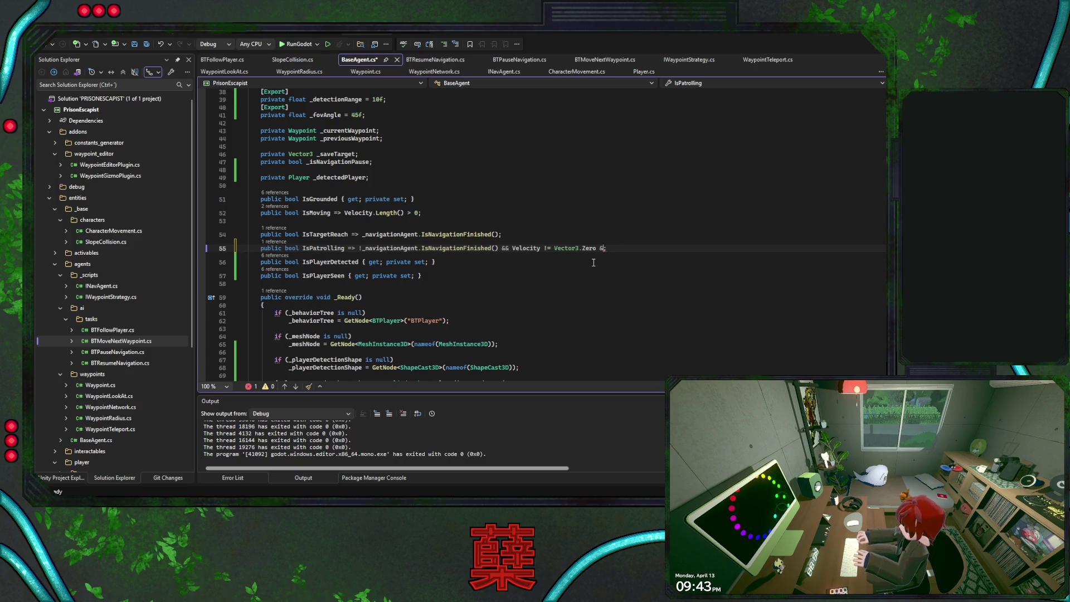
text(IsPlayerSeen)
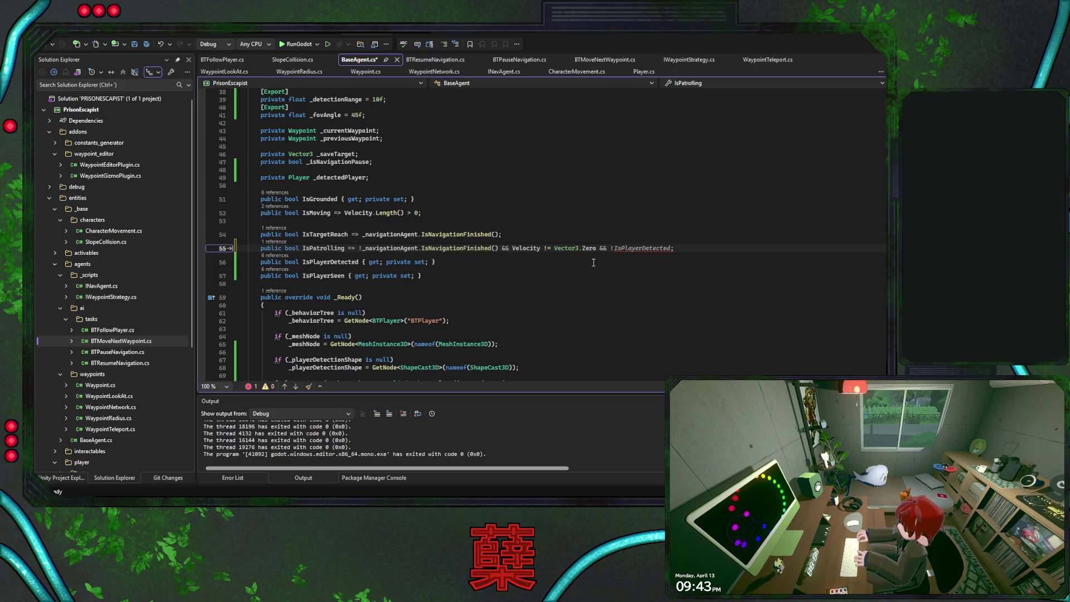
click(559, 276)
key(ctrl+s)
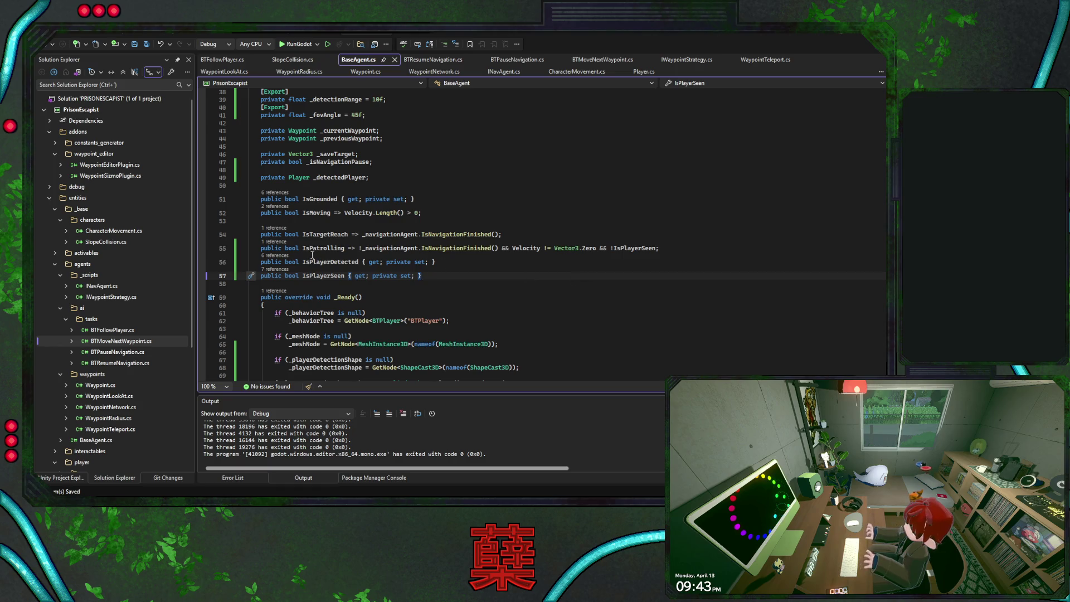
key(Down)
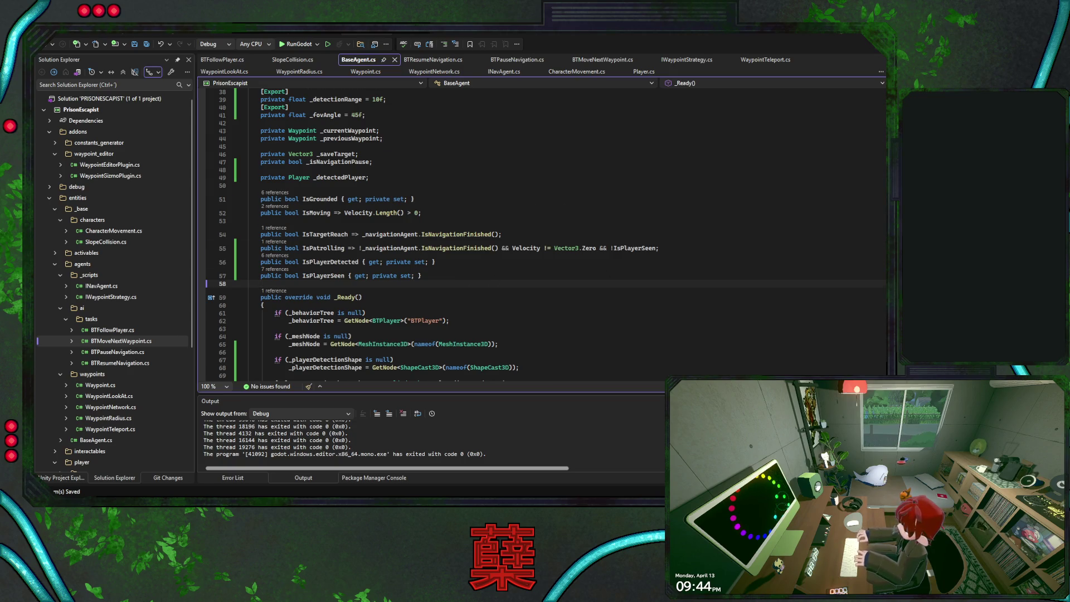
Cut the IsPlayerDetected through Blackboard.Set(false) reset lines from CheckPlayerDetection's else block
scroll(541, 229, down, 20)
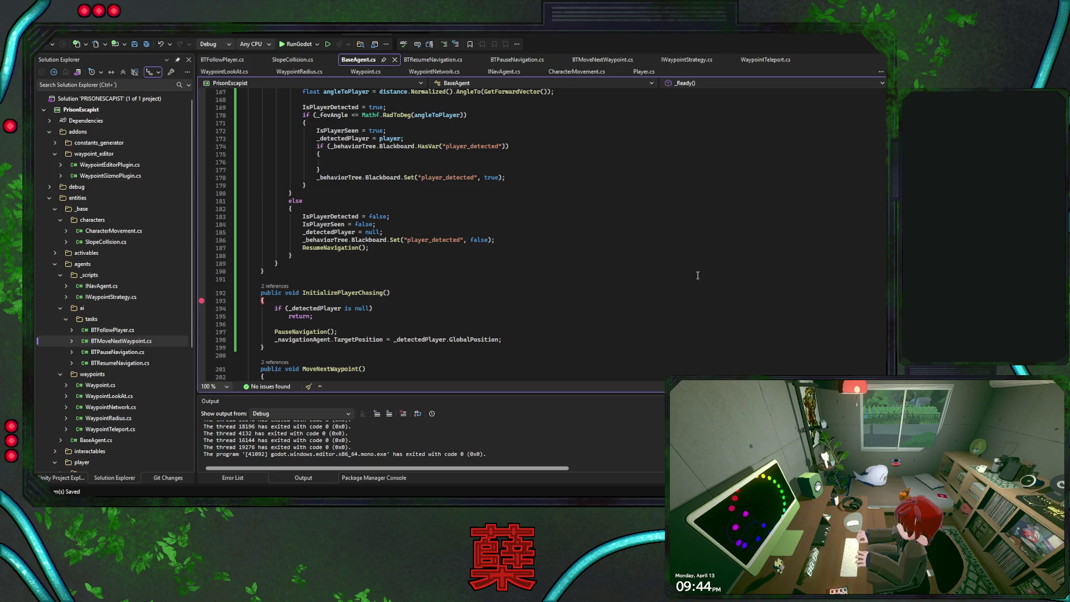
scroll(507, 224, up, 3)
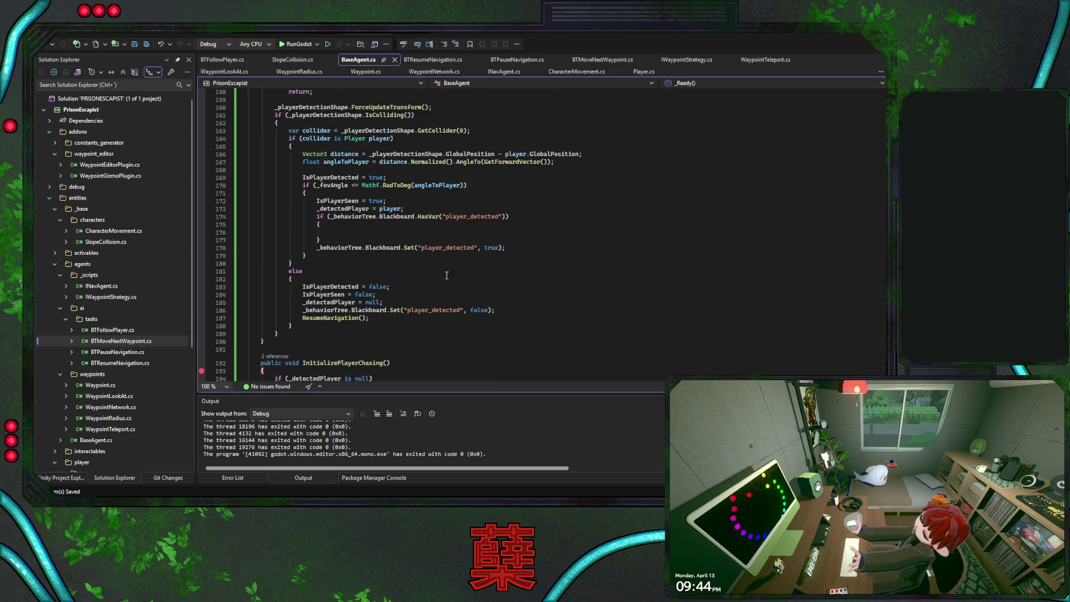
drag(376, 317, 473, 282)
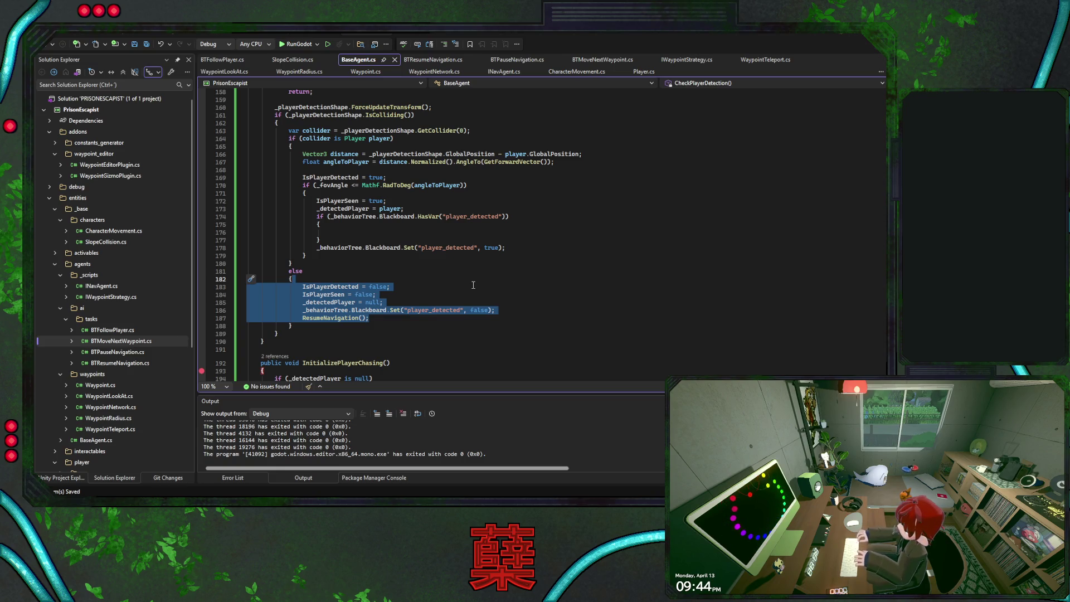
scroll(474, 285, down, 5)
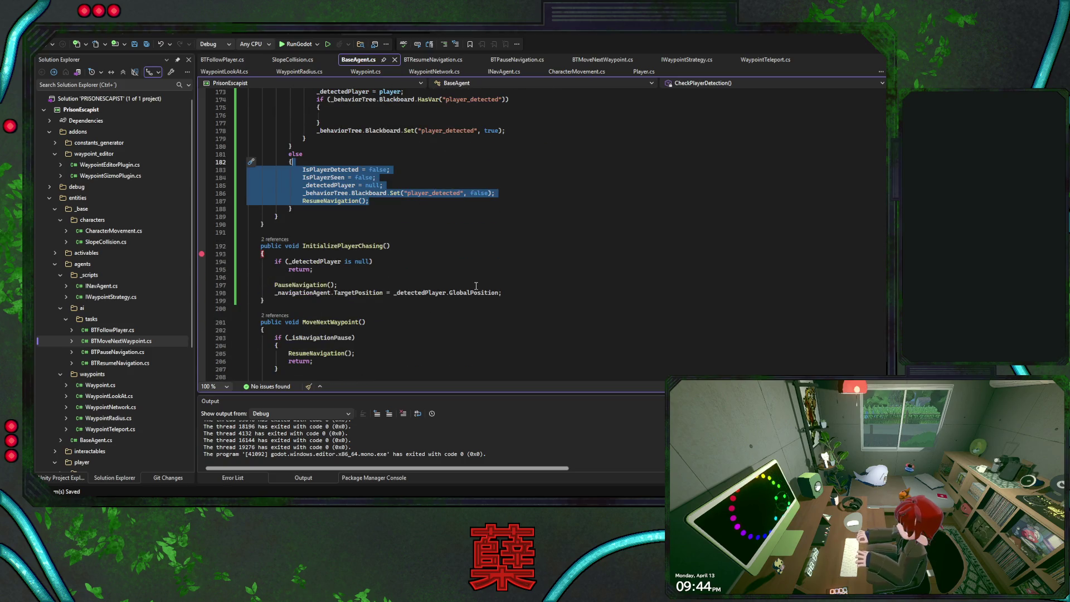
click(416, 231)
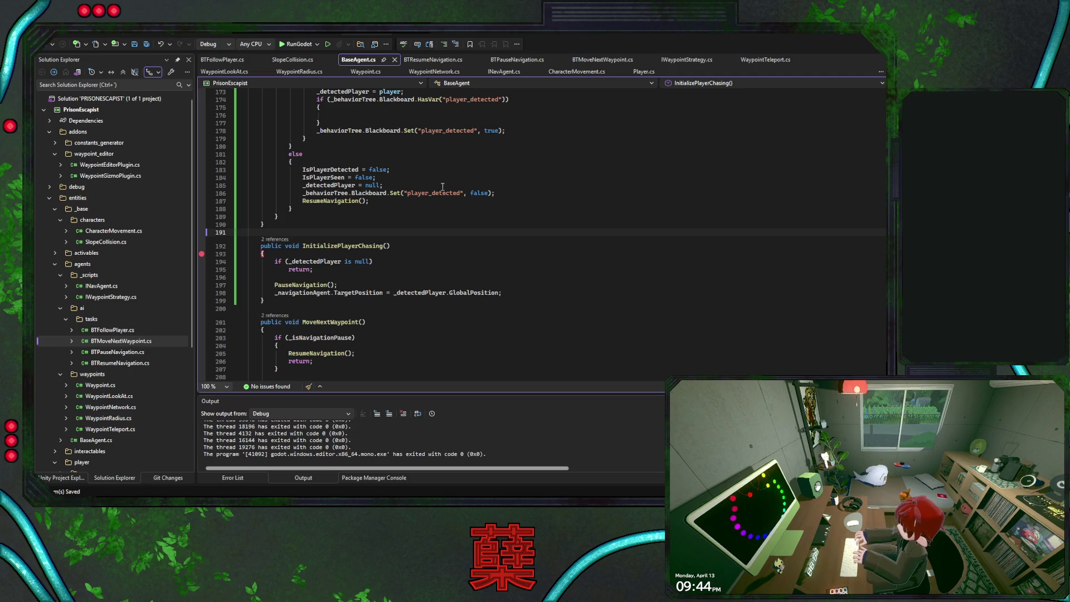
click(499, 193)
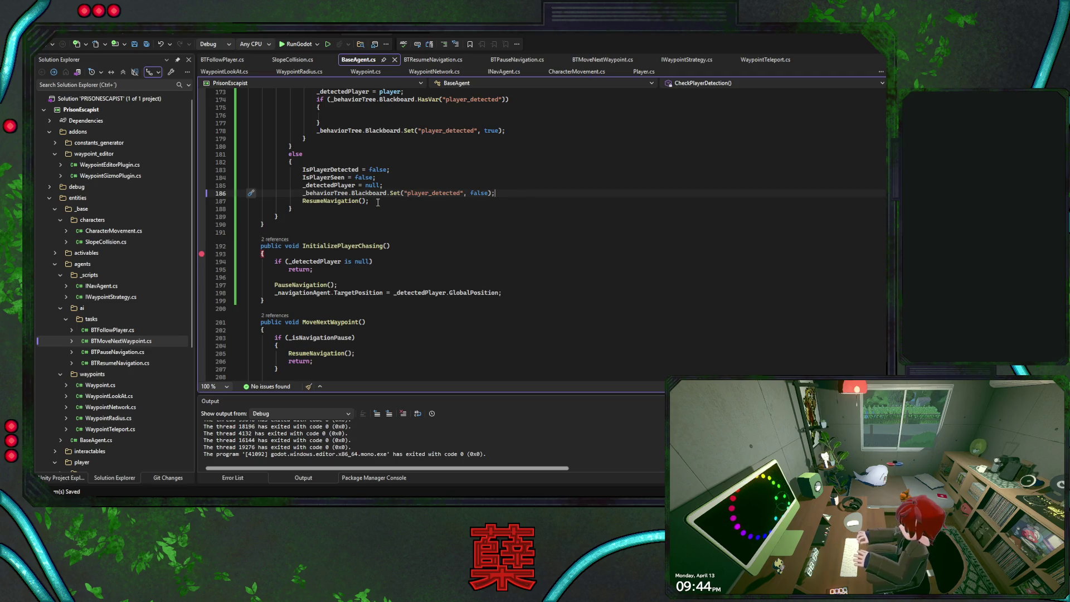
key(shift+Up)
key(shift+Up)
key(shift+Up)
key(ctrl+c)
key(Delete)
Paste the four reset lines into ResumeNavigation right after its early return, removing the extra blank line
ctrl+click(335, 170)
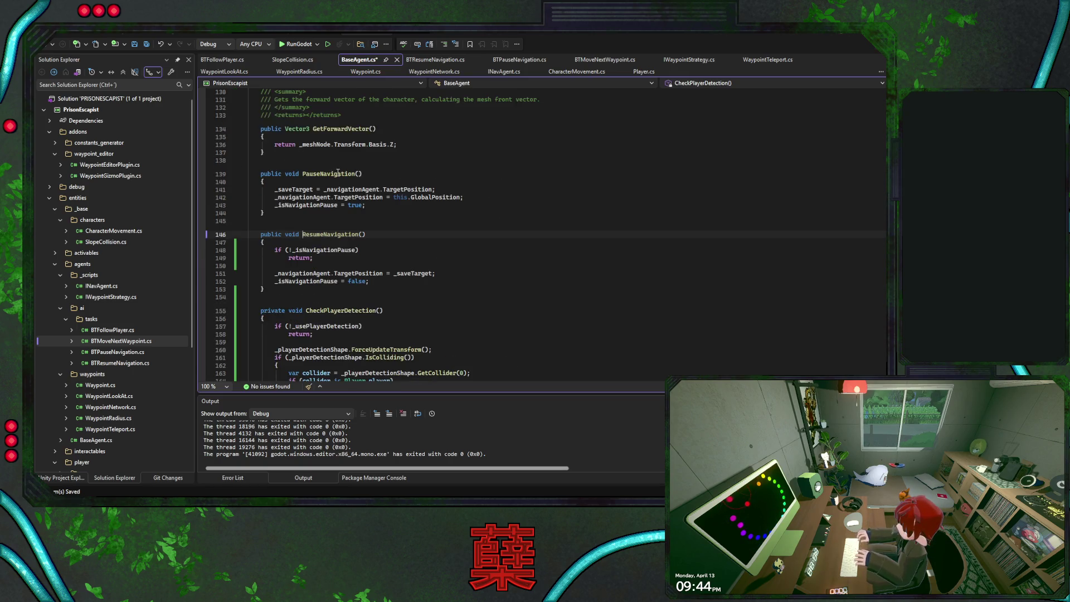
click(382, 260)
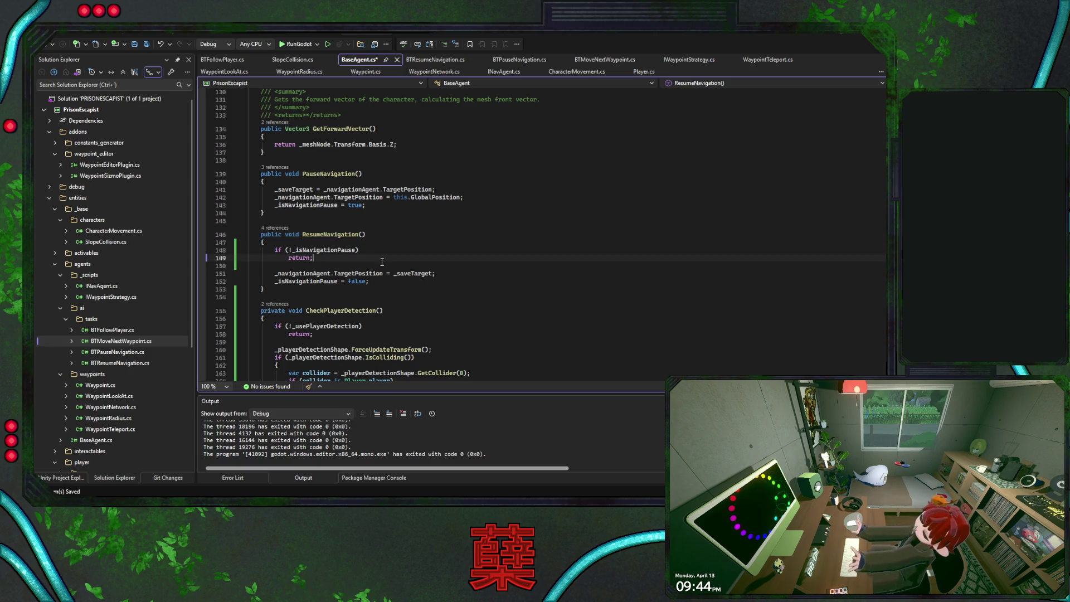
key(Return)
key(ctrl+v)
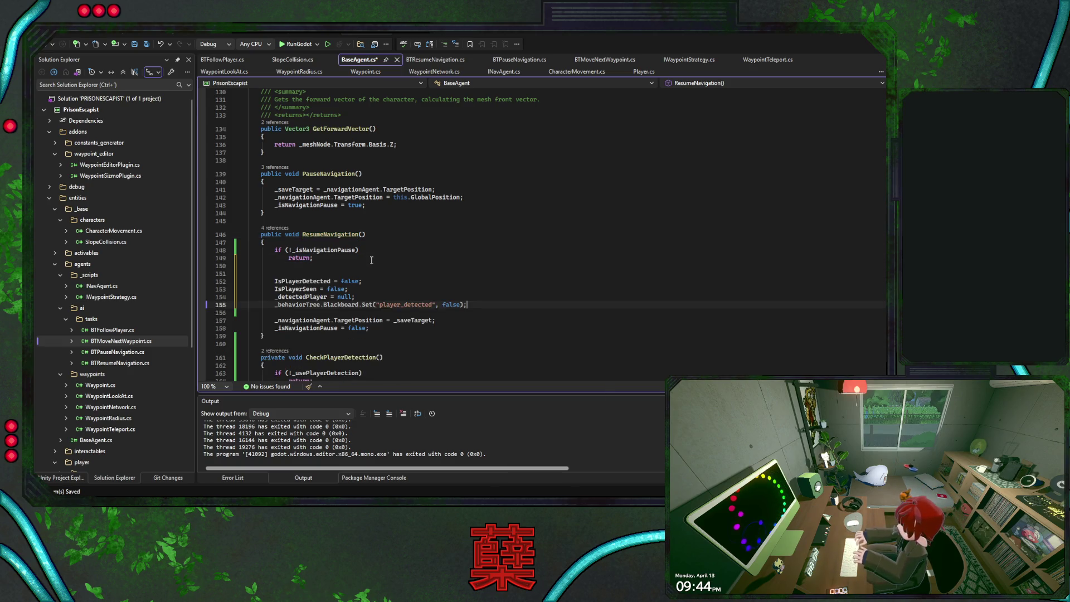
click(362, 267)
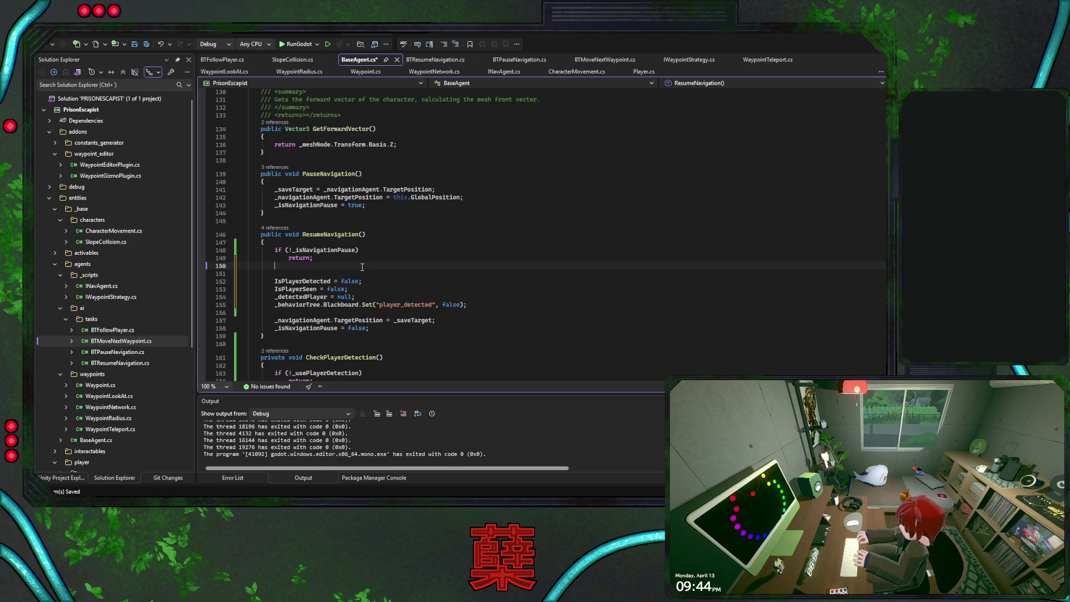
key(Delete)
scroll(362, 267, up, 20)
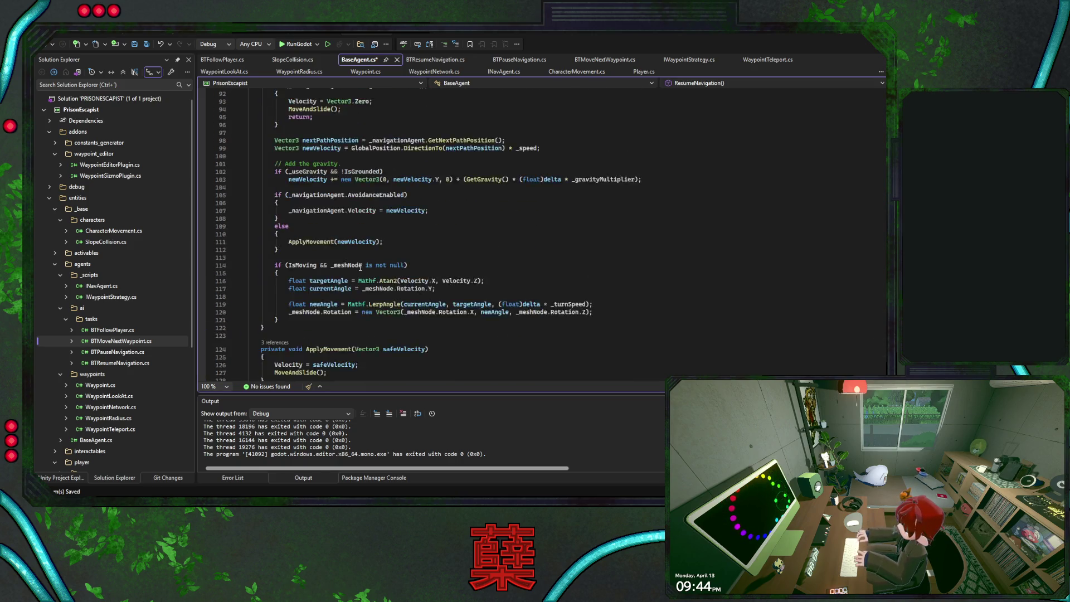
scroll(360, 267, down, 18)
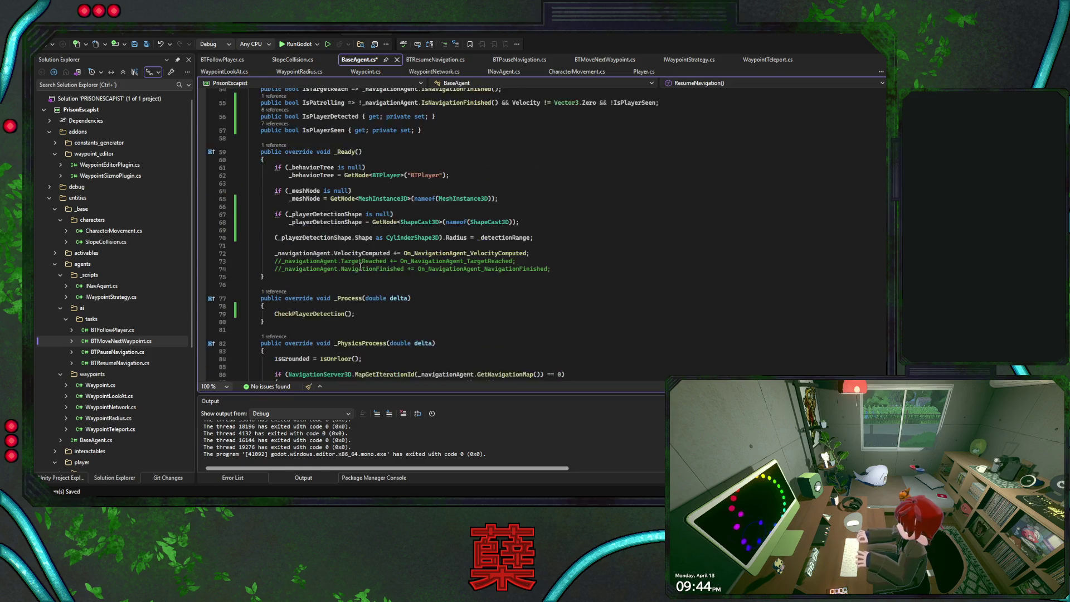
scroll(361, 267, down, 10)
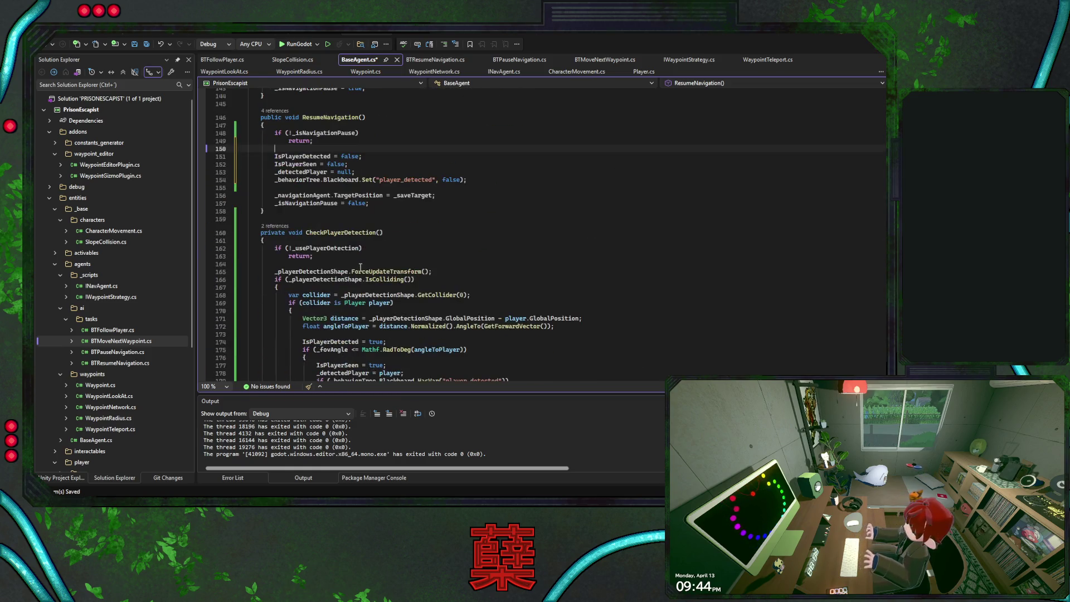
scroll(360, 267, down, 12)
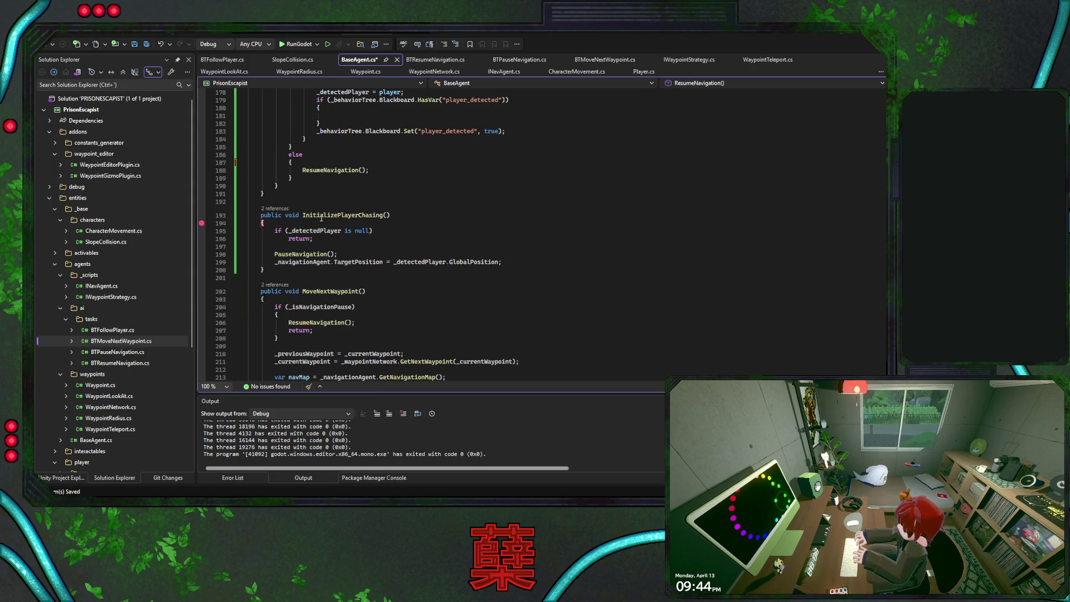
drag(293, 178, 288, 146)
Delete the ResumeNavigation() else branch from CheckPlayerDetection, save BaseAgent.cs, and return to Godot
scroll(454, 206, up, 4)
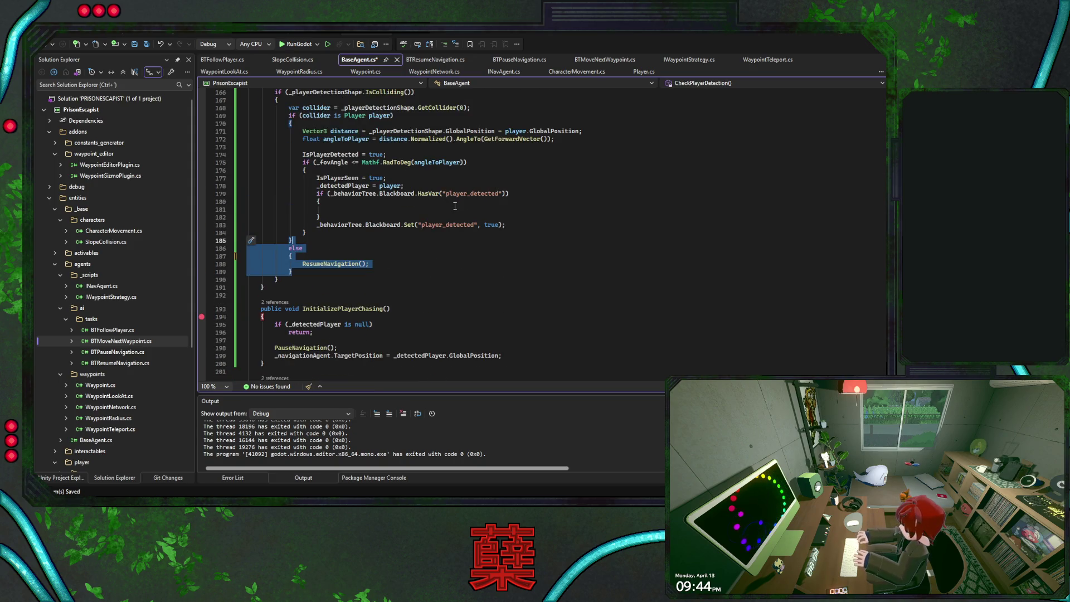
scroll(477, 211, up, 2)
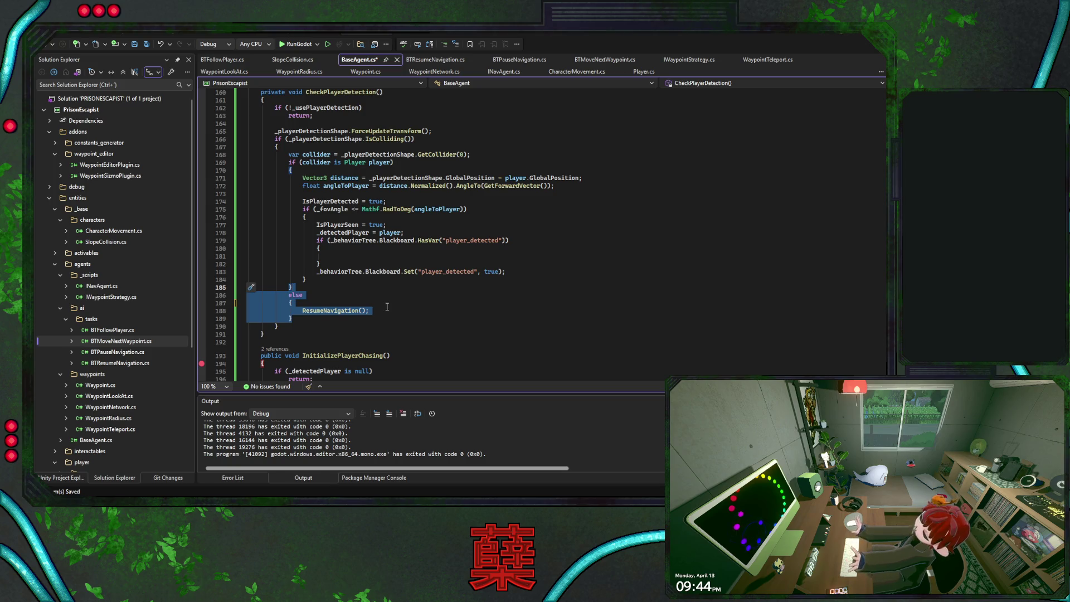
key(Delete)
key(ctrl+s)
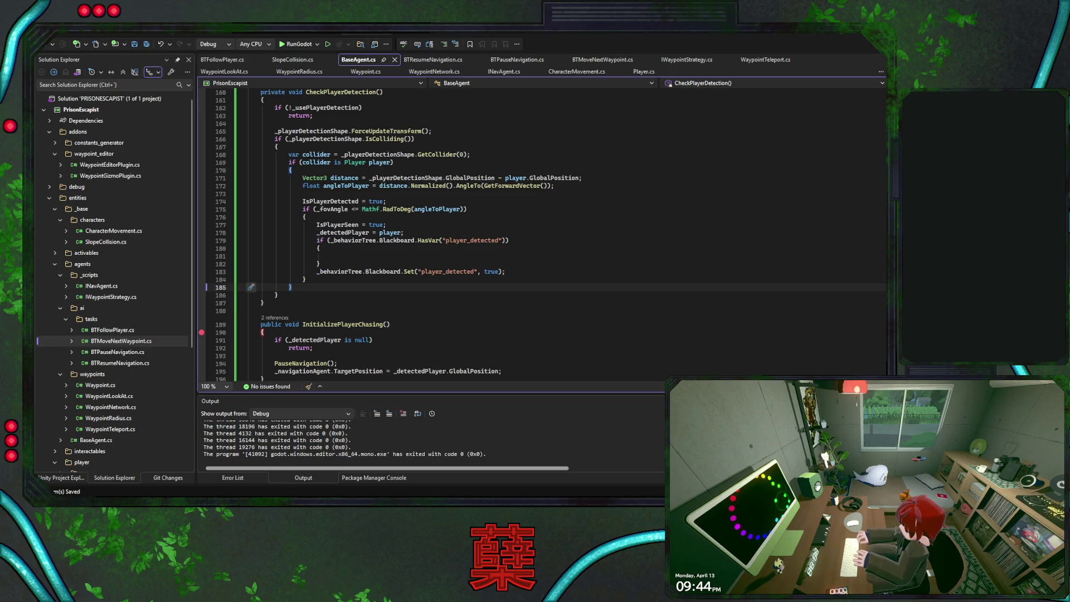
key(alt+Tab)
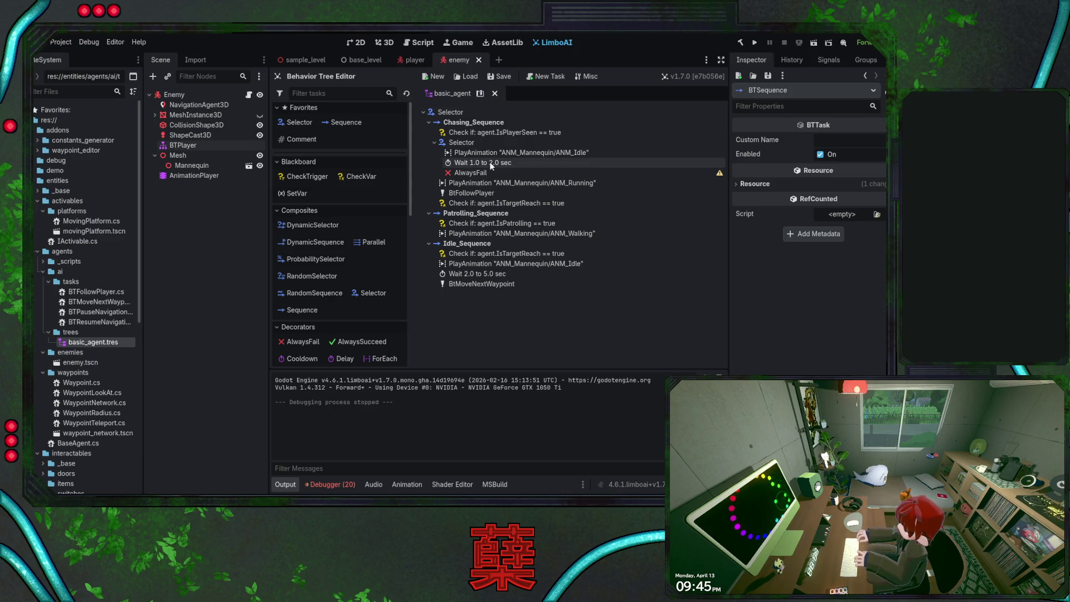
Run the project to test the enemy behavior, triggering the .NET build
click(754, 44)
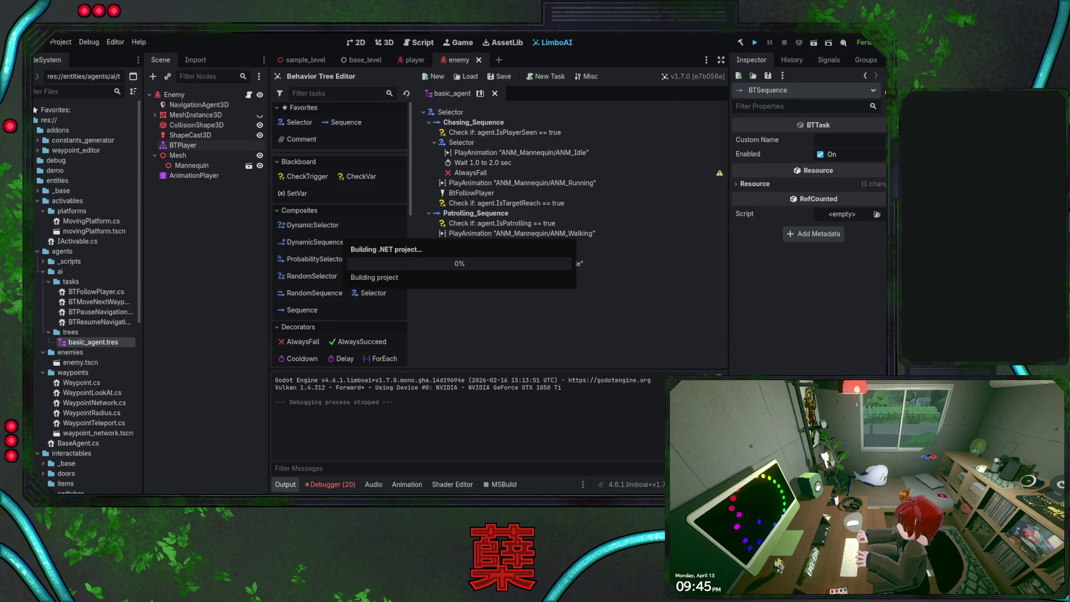
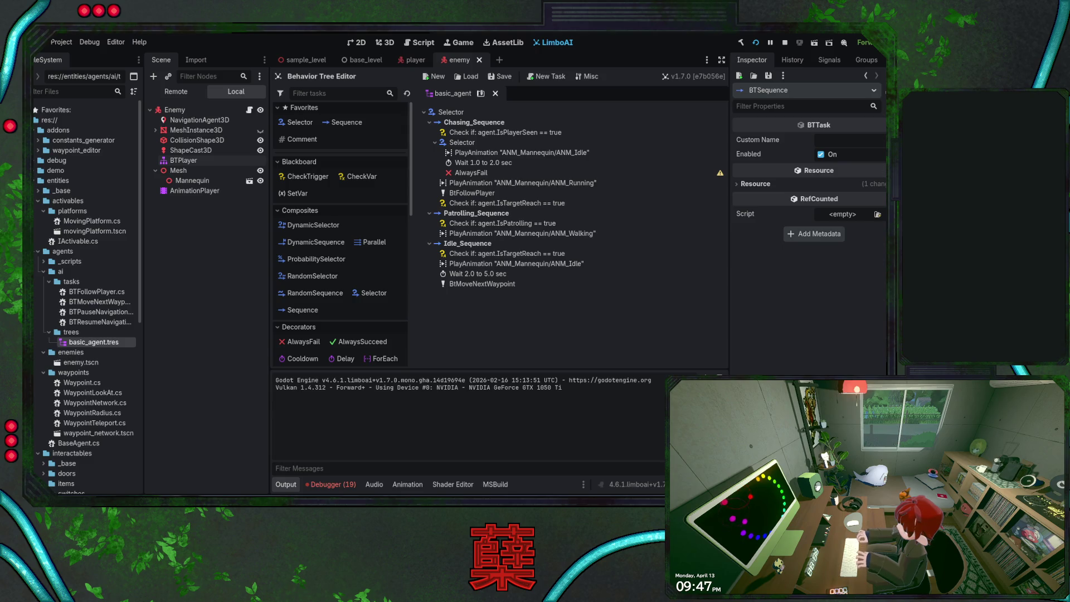
Stop the game, then select Chasing_Sequence's IsTargetReach check and its inner Selector
key(F8)
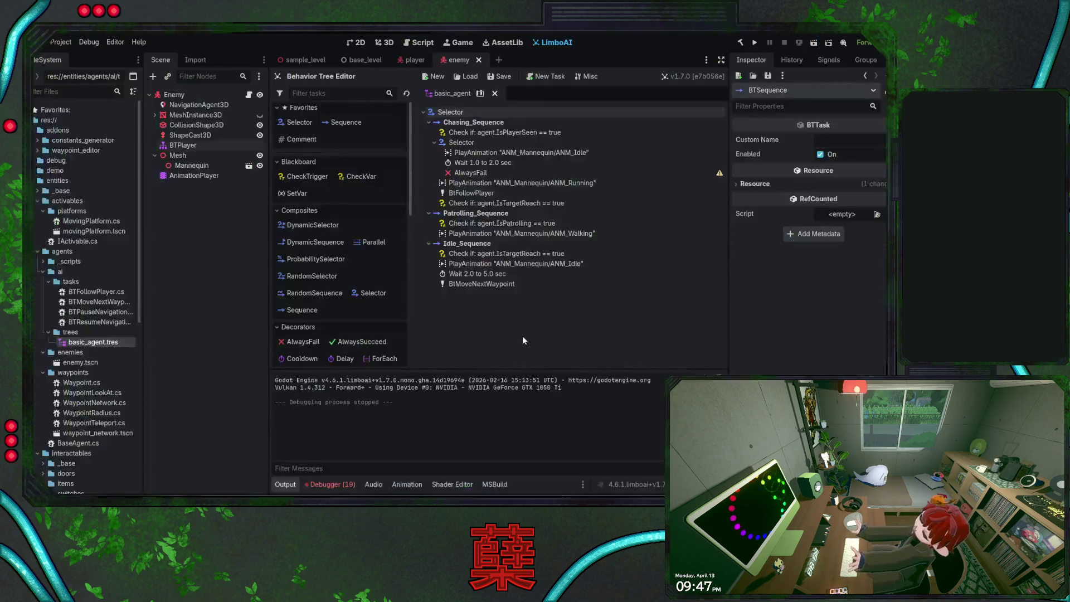
click(508, 203)
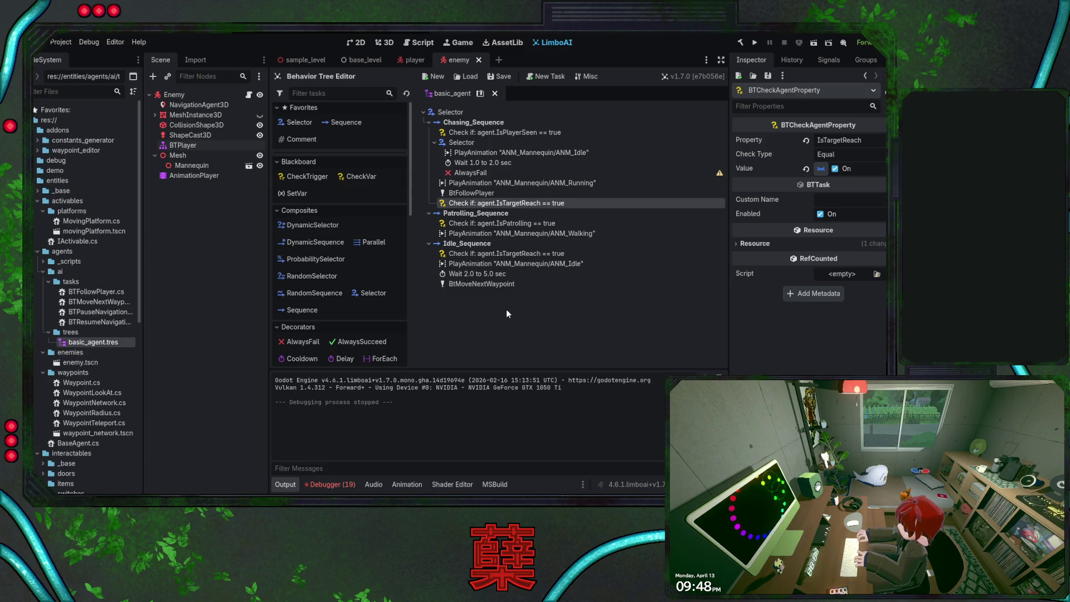
click(464, 144)
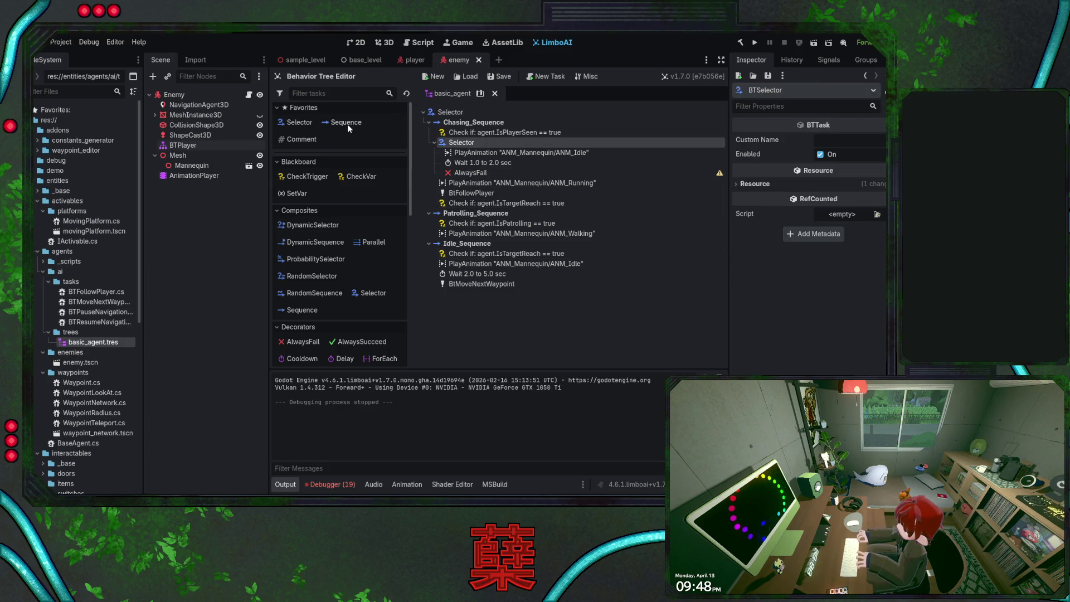
Add a Sequence under the Selector holding the Idle animation, the 1.0–2.0 sec Wait and AlwaysFail
click(346, 123)
click(473, 153)
shift+click(473, 162)
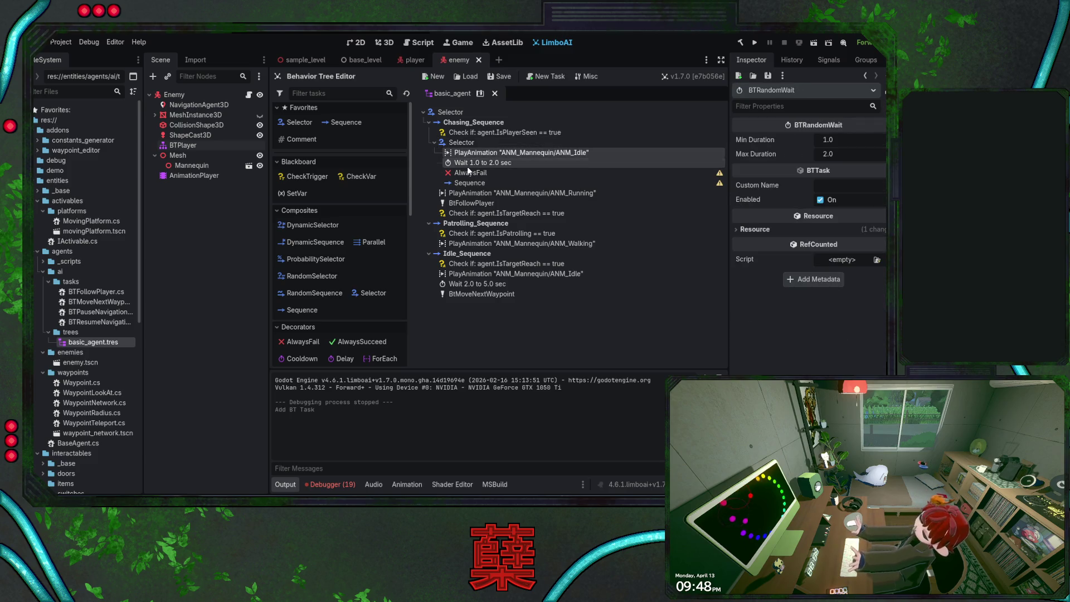
shift+click(471, 172)
drag(473, 162, 477, 183)
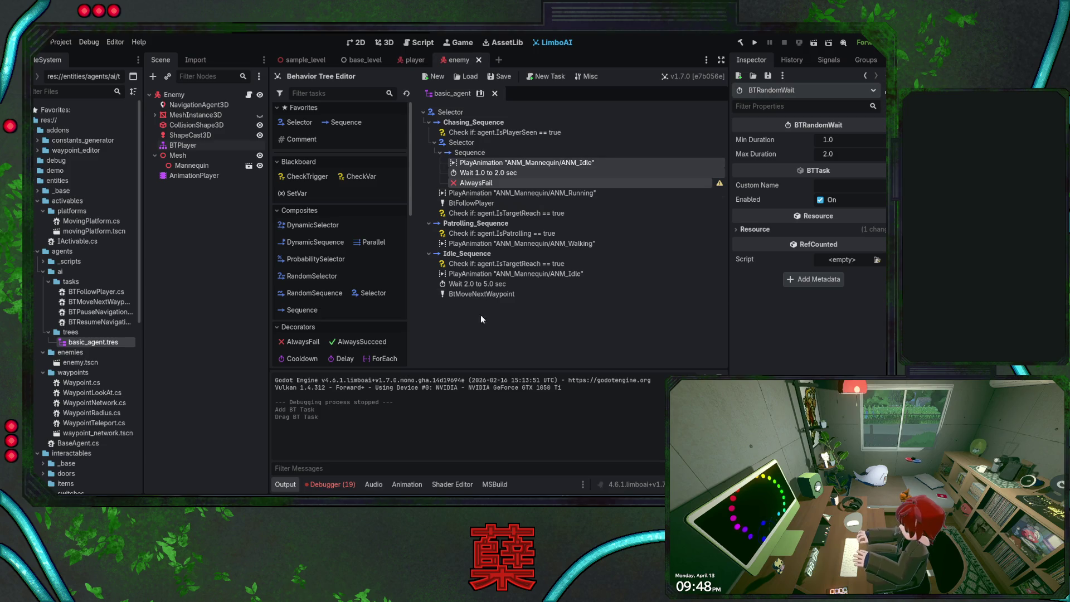
click(475, 152)
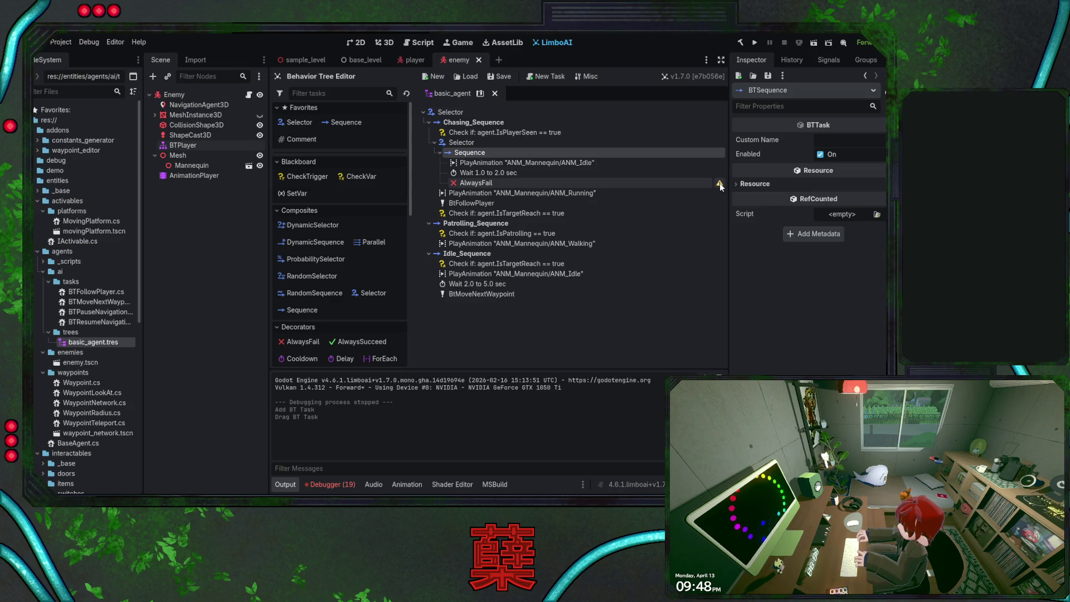
Delete AlwaysFail from the new Sequence, leaving the Idle animation and Wait
click(490, 184)
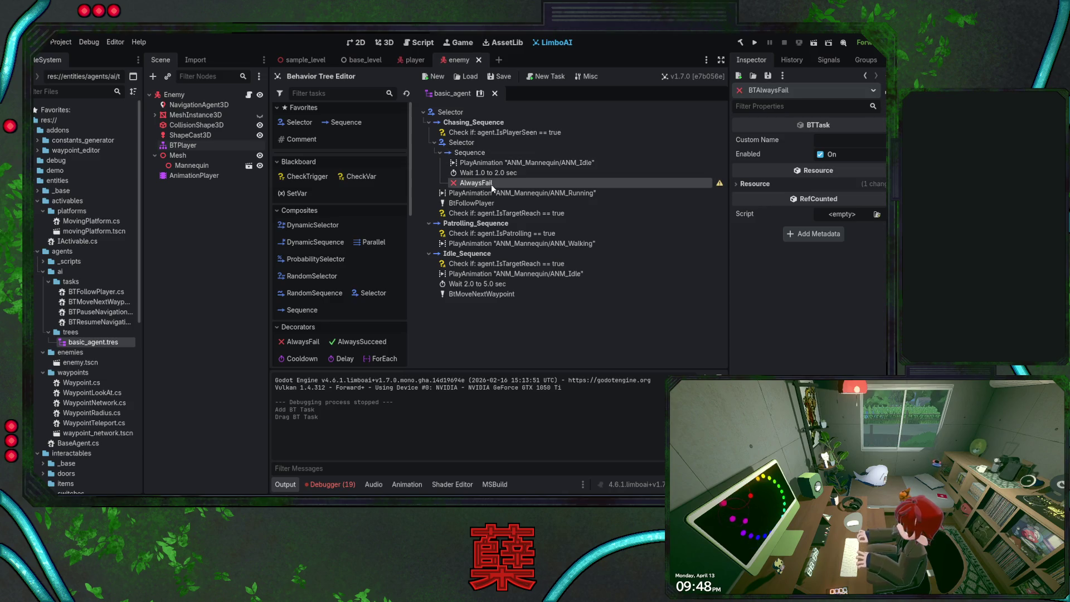
key(Delete)
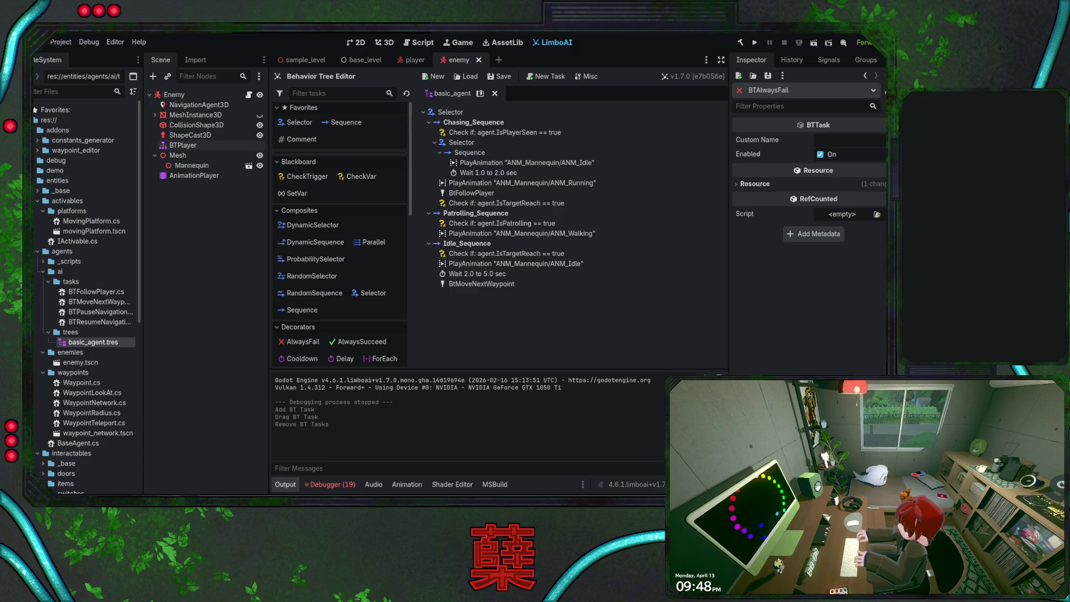
click(492, 191)
Place the Running animation after the Wait, save the scene, and test-run the game
mouse_move(492, 190)
mouse_down()
mouse_move(482, 172)
mouse_move(485, 184)
mouse_up()
key(ctrl+s)
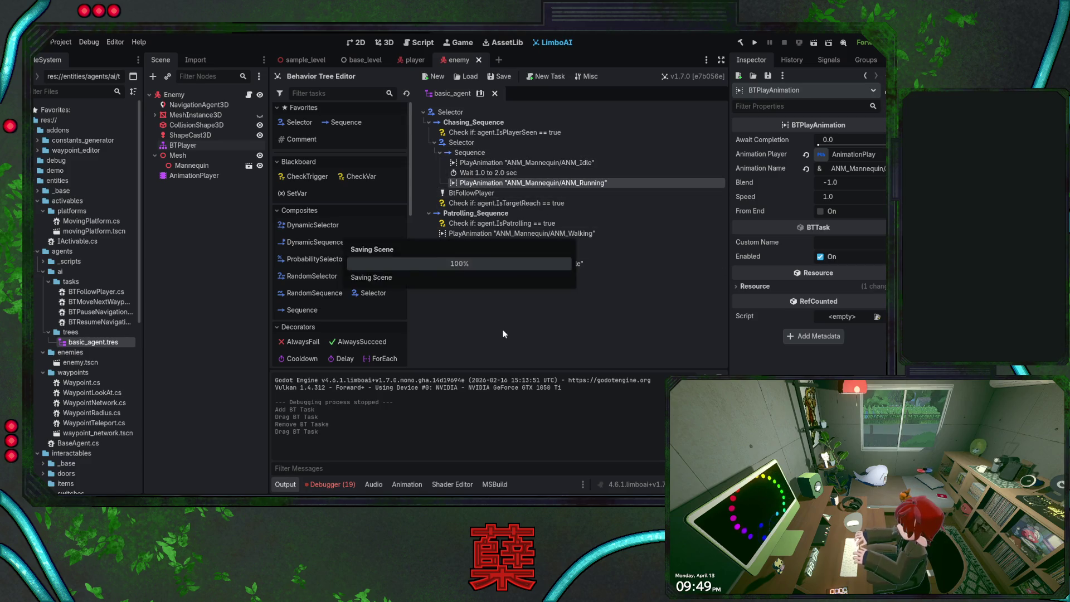
click(755, 44)
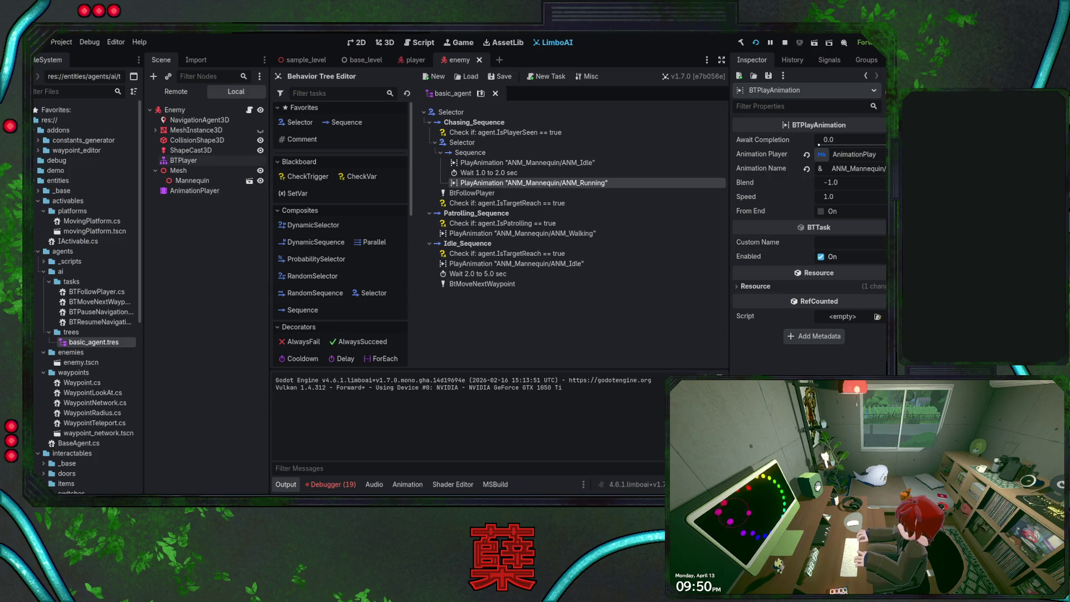
key(F8)
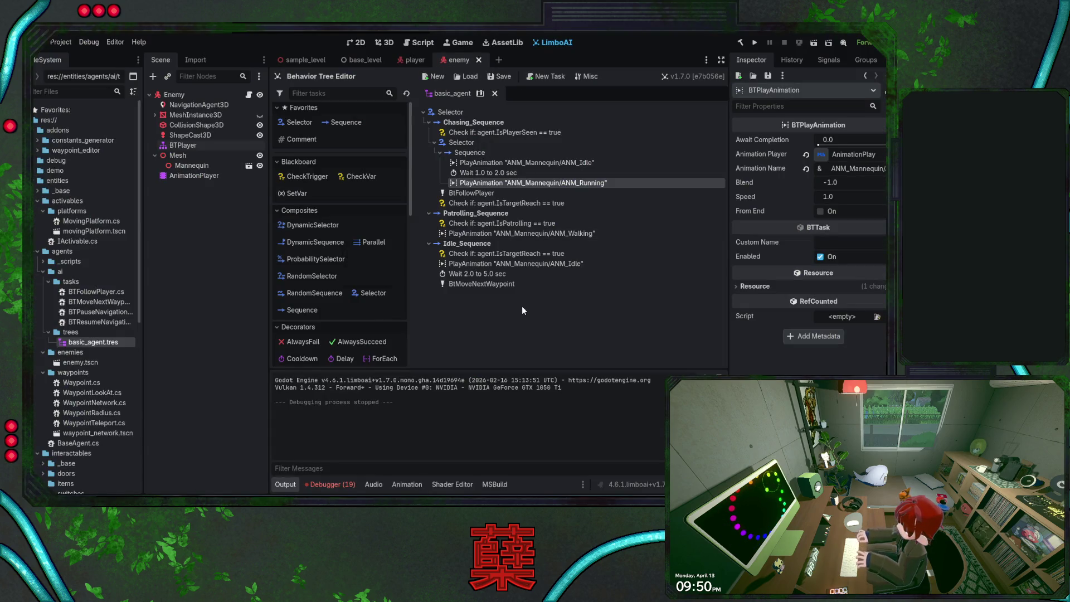